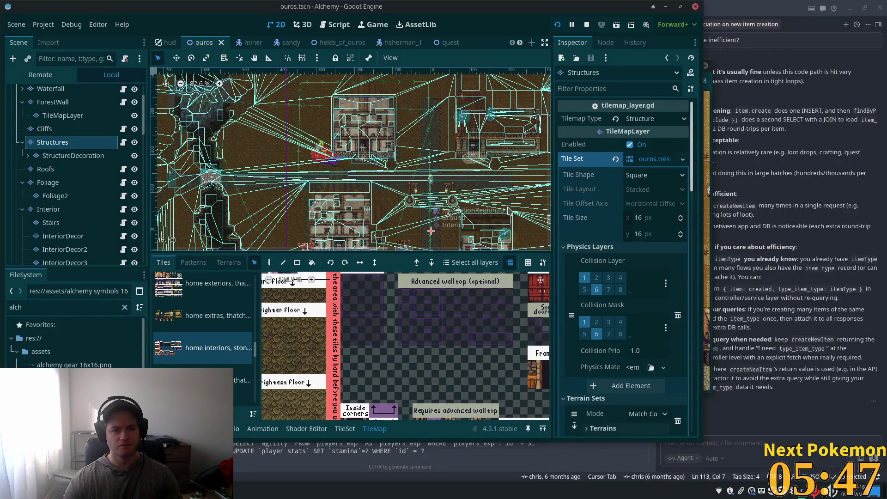
# Shift the stone building's tiles on the Structures layer right, then nudge them left and down.
pyautogui.scroll(-3, 418, 148)
pyautogui.scroll(2, 359, 94)
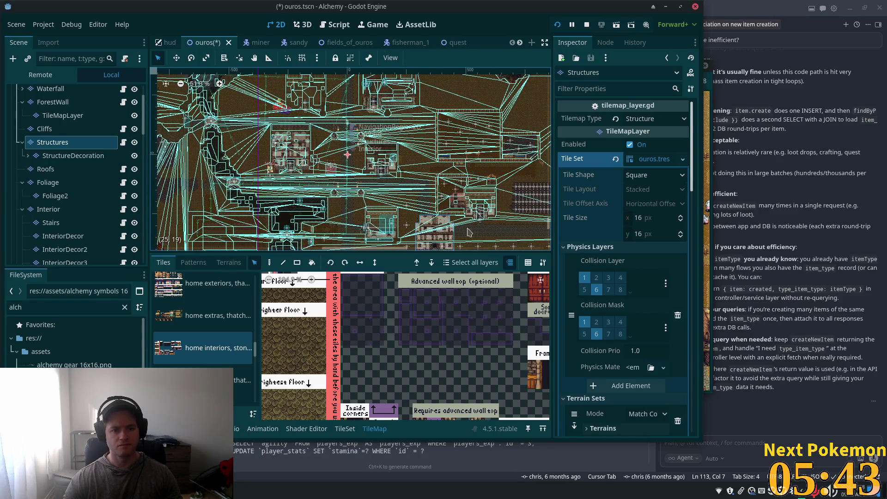
pyautogui.scroll(4, 434, 139)
pyautogui.scroll(4, 435, 133)
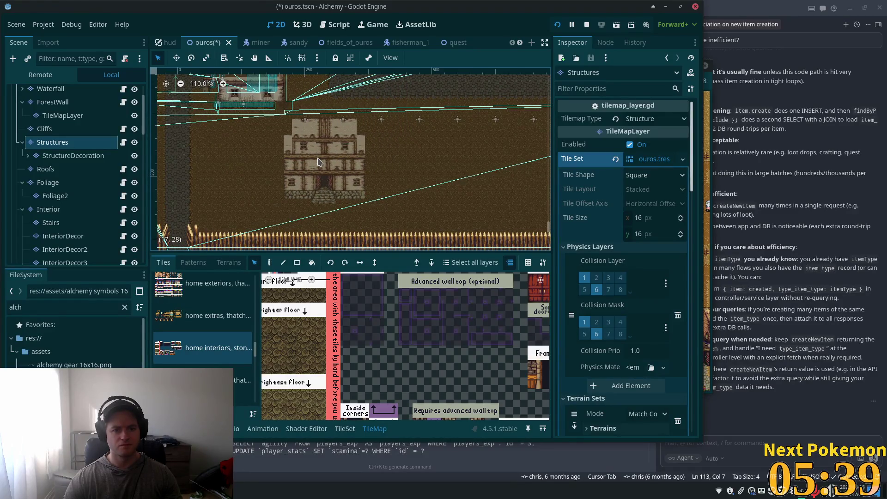
pyautogui.moveTo(318, 162)
pyautogui.mouseDown()
pyautogui.moveTo(488, 162)
pyautogui.moveTo(499, 141)
pyautogui.mouseUp()
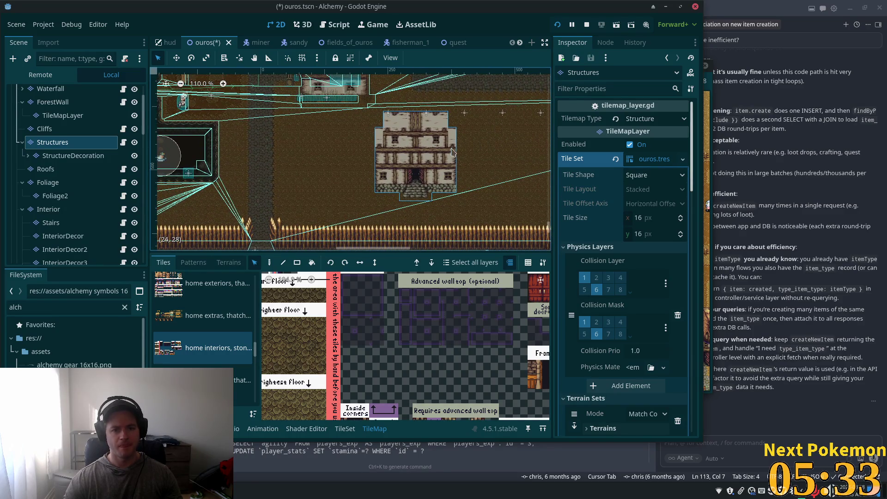
pyautogui.moveTo(421, 148)
pyautogui.mouseDown()
pyautogui.moveTo(397, 156)
pyautogui.moveTo(431, 149)
pyautogui.mouseUp()
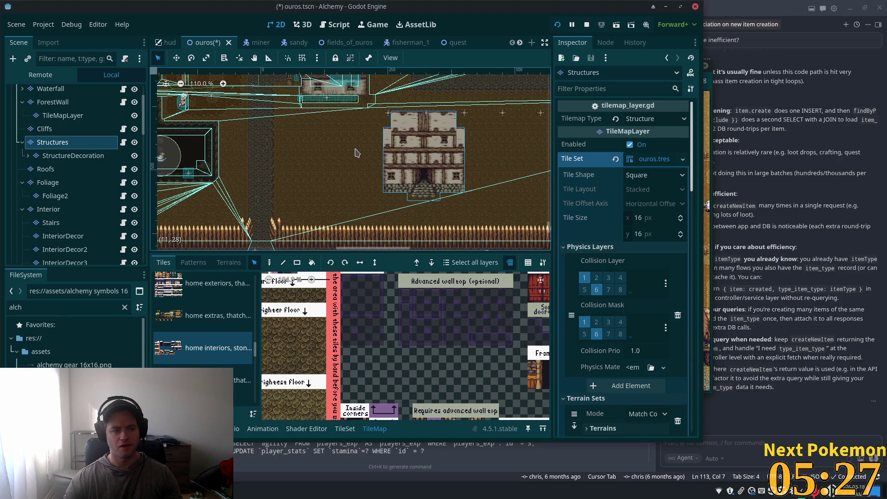
# Pan to another part of town and switch to the Roofs tile layer.
pyautogui.moveTo(305, 137)
pyautogui.mouseDown()
pyautogui.moveTo(513, 270)
pyautogui.moveTo(430, 143)
pyautogui.mouseUp()
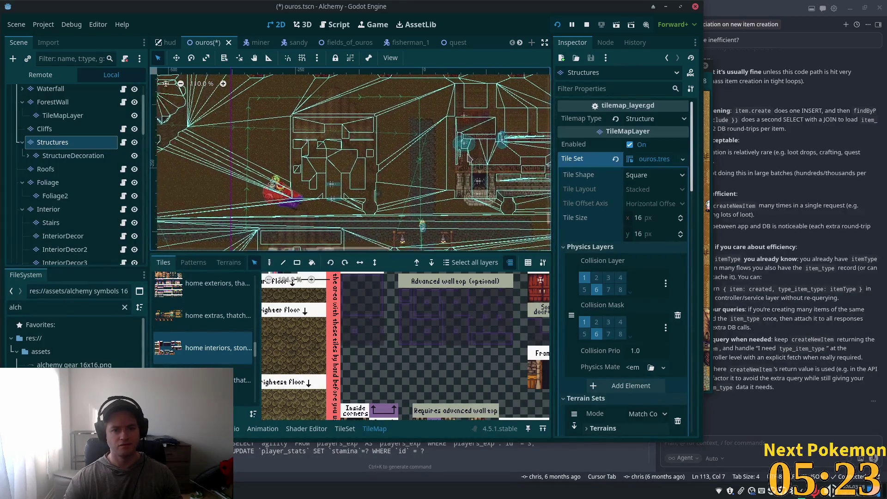
pyautogui.scroll(2, 429, 141)
pyautogui.click(45, 169)
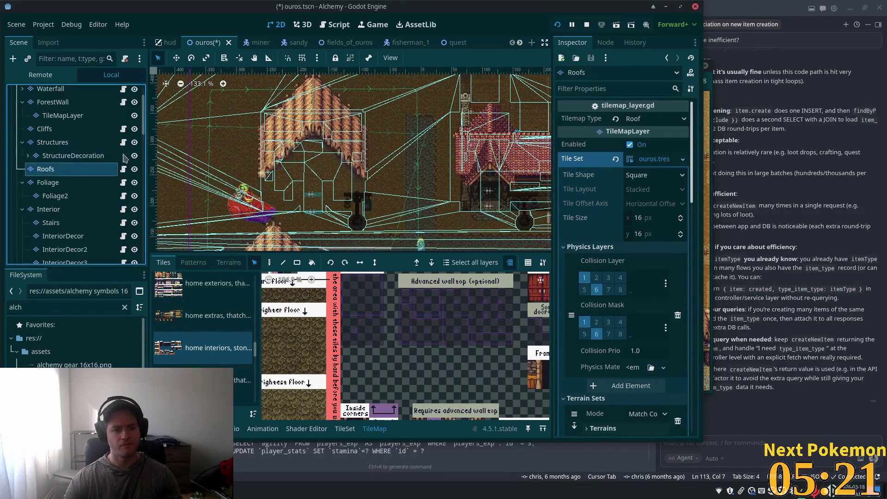
# Find the thatched-roof house and lift its roof tiles one cell higher.
pyautogui.scroll(-2, 254, 121)
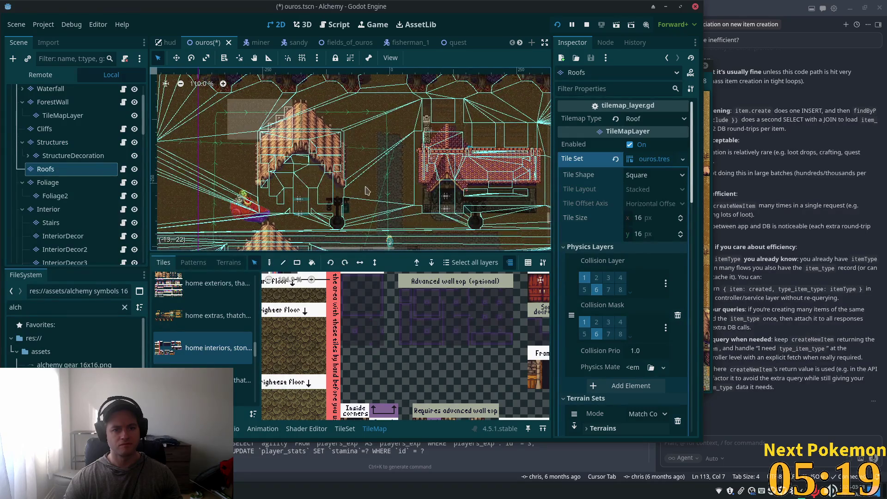
pyautogui.moveTo(372, 197); pyautogui.dragTo(360, 188)
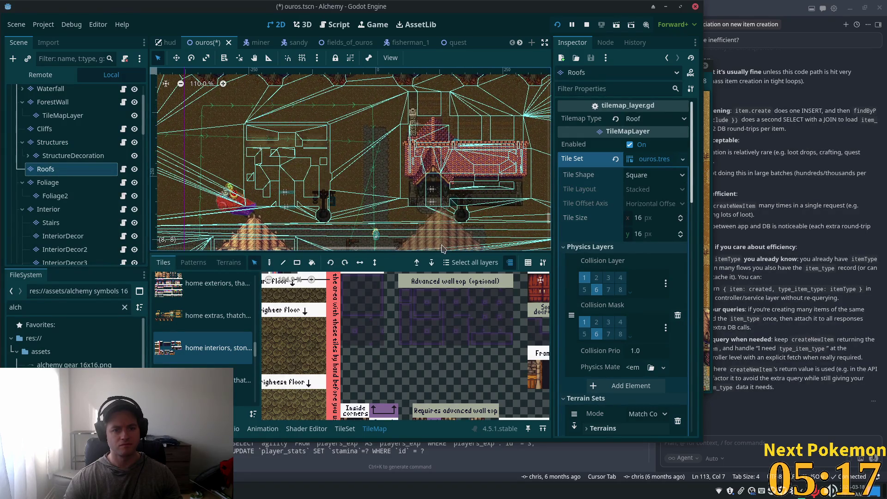
pyautogui.scroll(-6, 348, 223)
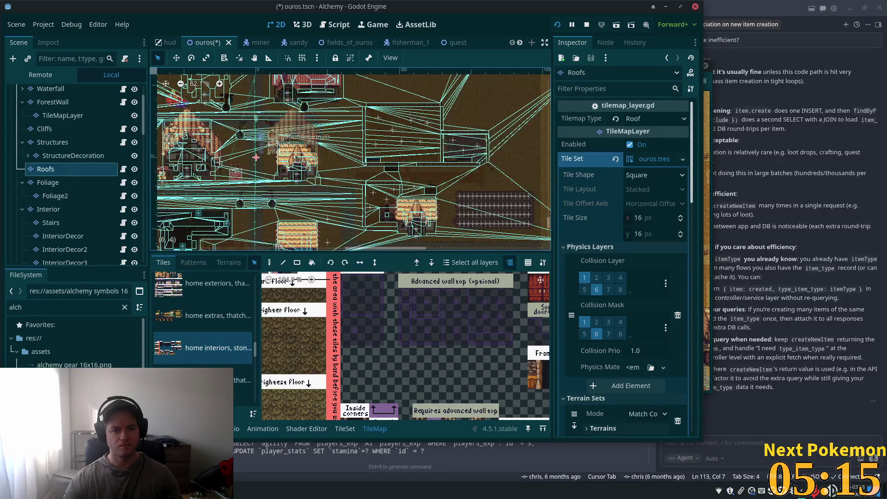
pyautogui.moveTo(348, 224); pyautogui.dragTo(337, 138)
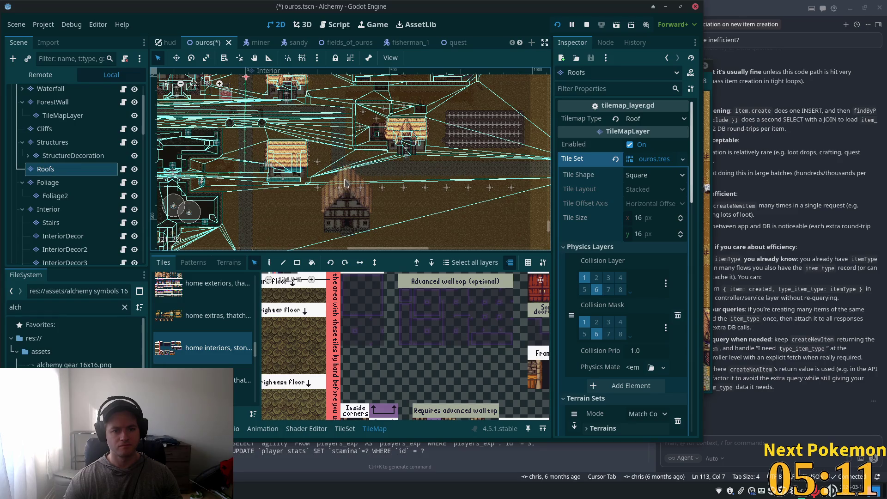
pyautogui.scroll(5, 344, 188)
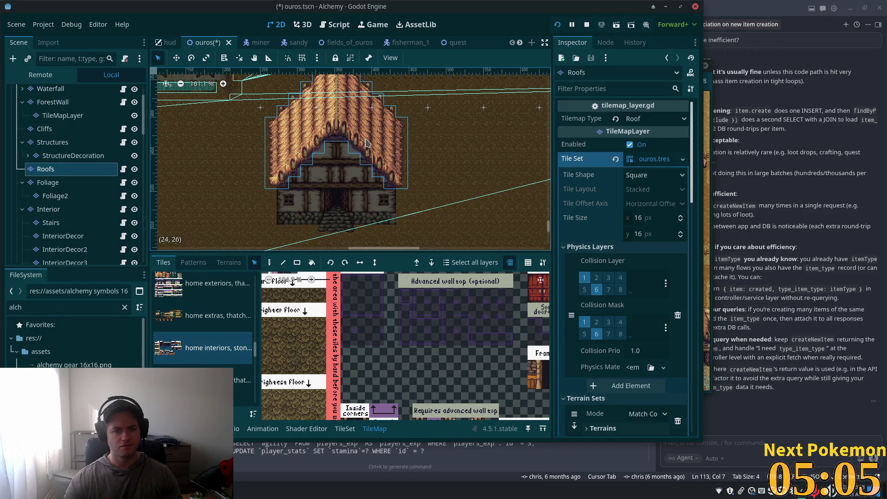
pyautogui.moveTo(364, 145)
pyautogui.mouseDown()
pyautogui.moveTo(366, 133)
pyautogui.moveTo(361, 158)
pyautogui.mouseUp()
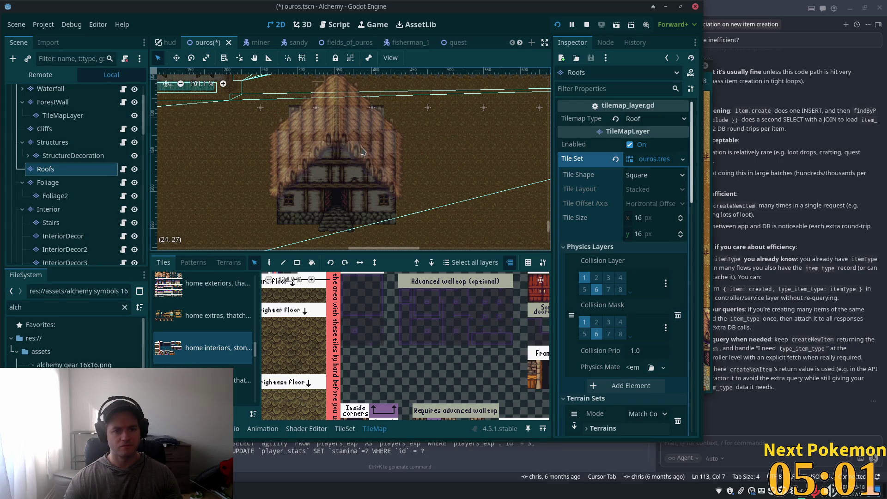
pyautogui.moveTo(362, 154); pyautogui.dragTo(364, 150)
# Look over the raised roof and select the Ouros root node.
pyautogui.scroll(-2, 474, 174)
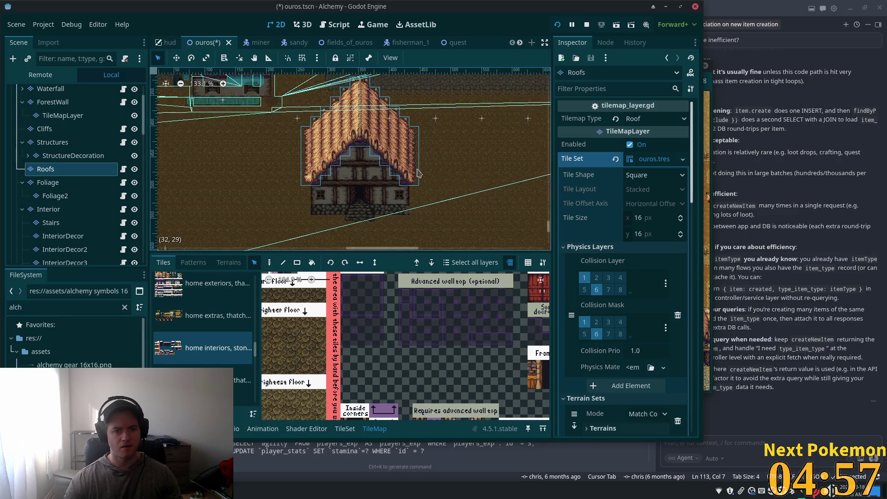
pyautogui.hscroll(-10, 486, 168)
pyautogui.scroll(-4, 496, 164)
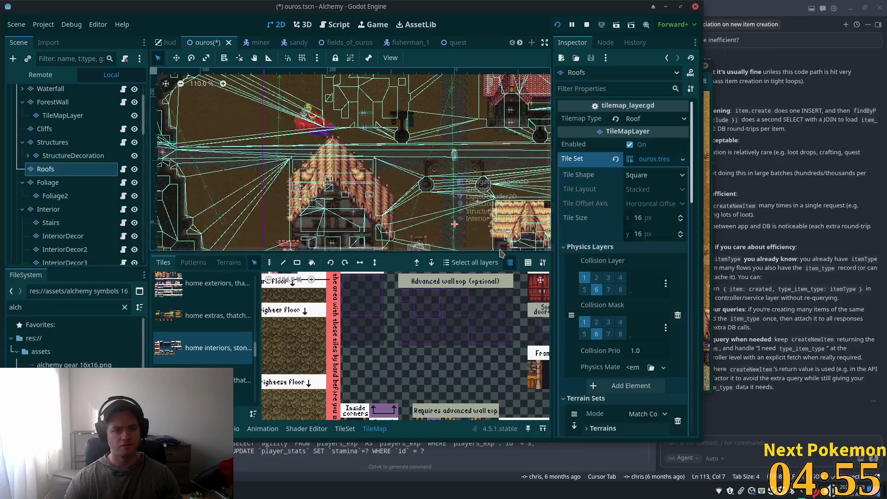
pyautogui.scroll(1, 432, 186)
pyautogui.scroll(5, 433, 186)
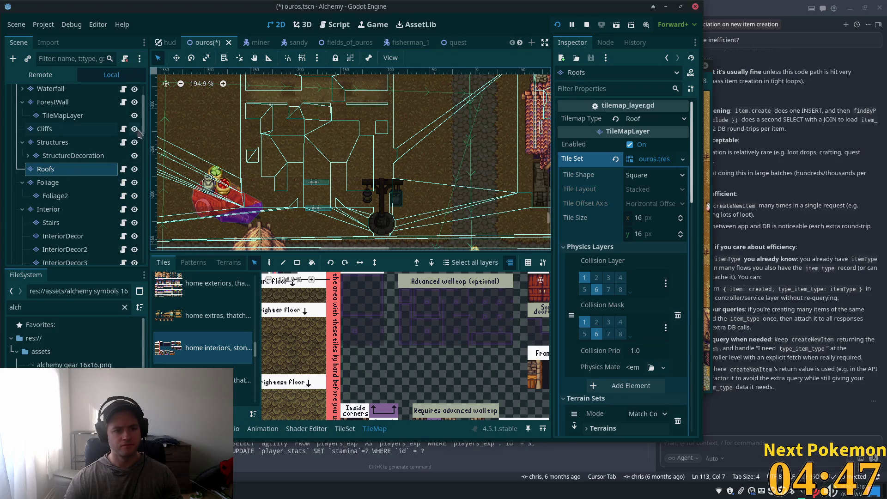
pyautogui.scroll(3, 145, 128)
pyautogui.click(35, 92)
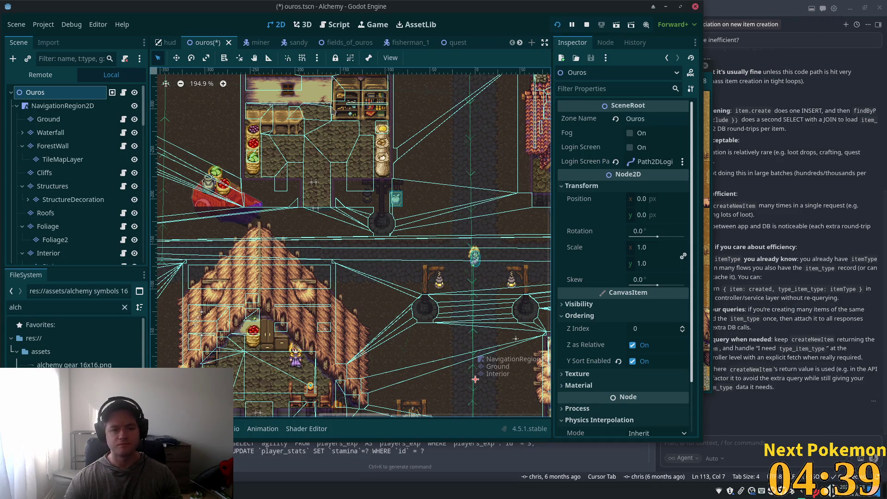
# Select the fruit cart's StaticBody2D, then its Cart node to inspect the sprite's atlas region.
pyautogui.click(211, 194)
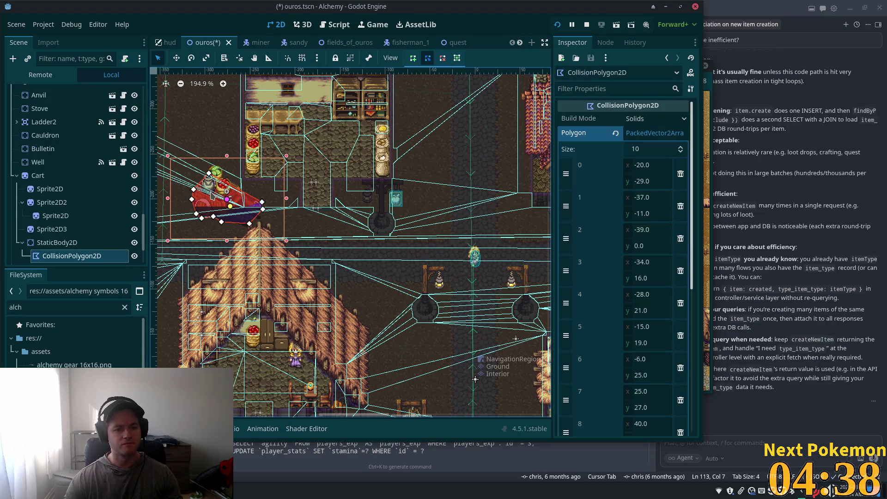
pyautogui.click(52, 245)
pyautogui.scroll(-5, 61, 245)
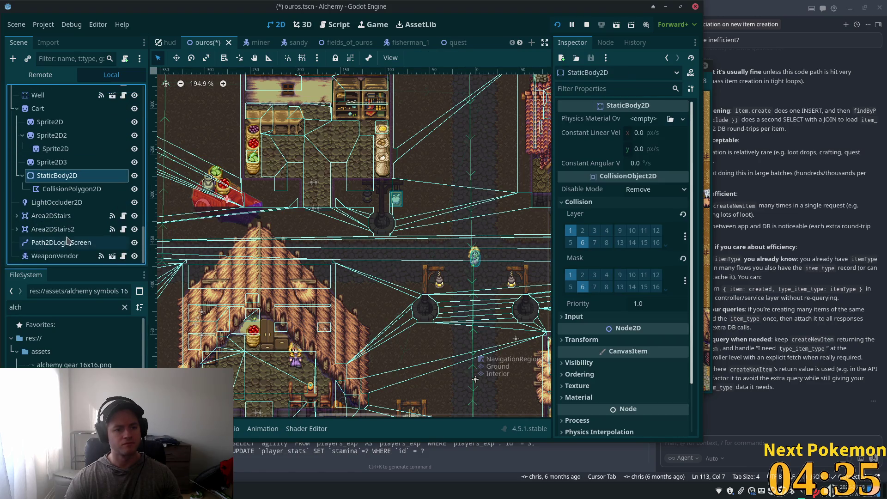
pyautogui.scroll(-6, 475, 379)
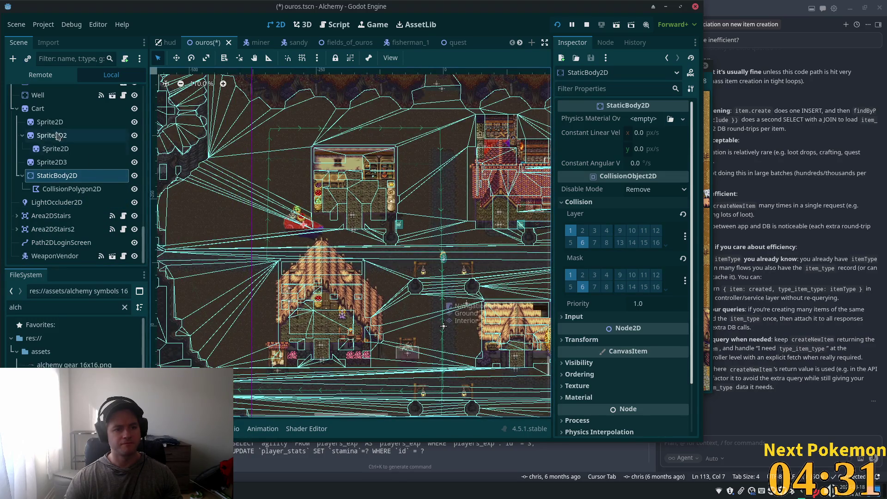
pyautogui.click(303, 224)
pyautogui.scroll(-2, 379, 212)
pyautogui.scroll(-5, 379, 212)
pyautogui.moveTo(245, 345); pyautogui.dragTo(247, 359)
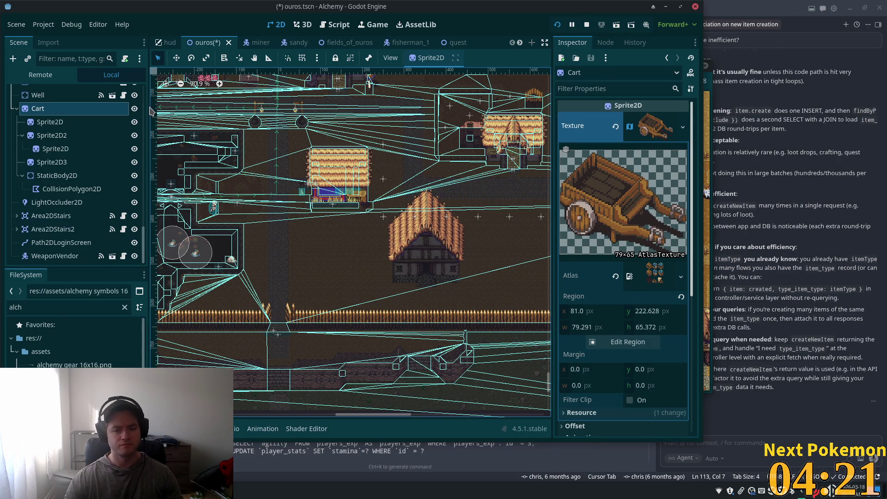
# With the Move tool, drag the fruit cart beside the thatched house and nudge it slightly left.
pyautogui.click(179, 59)
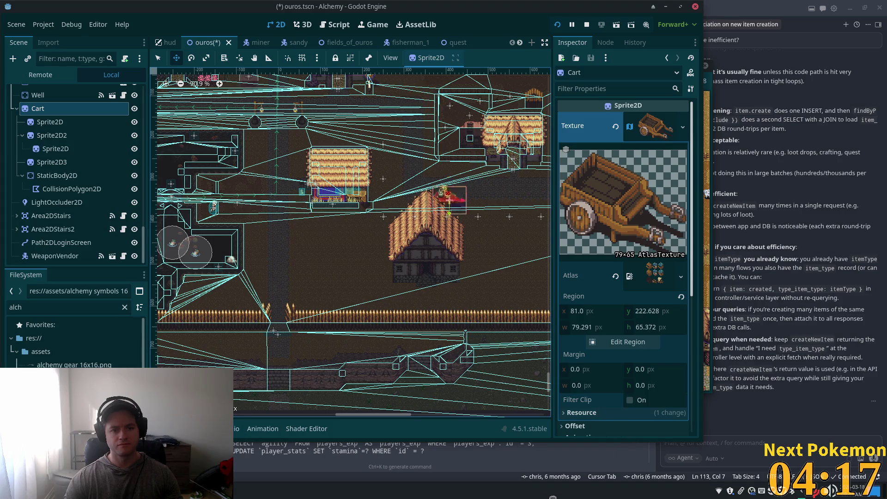
pyautogui.scroll(5, 367, 297)
pyautogui.moveTo(250, 225); pyautogui.dragTo(305, 338)
pyautogui.scroll(4, 234, 244)
pyautogui.moveTo(274, 259)
pyautogui.mouseDown()
pyautogui.moveTo(273, 246)
pyautogui.moveTo(267, 255)
pyautogui.mouseUp()
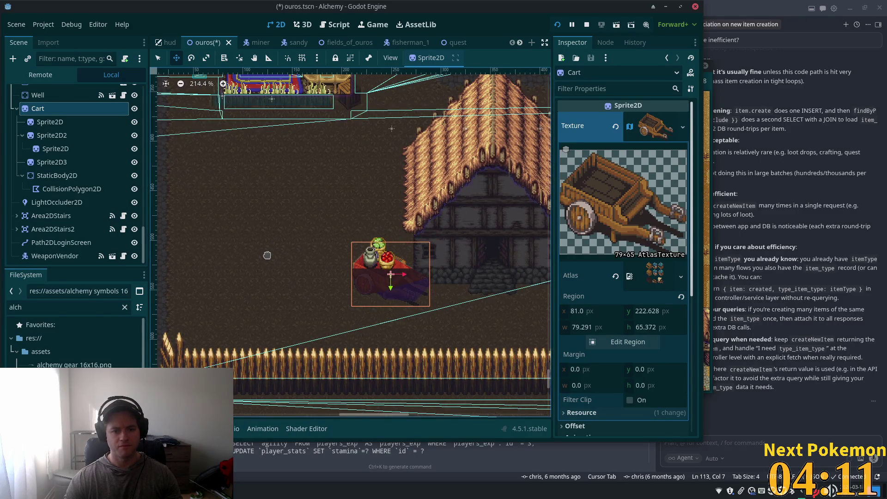
pyautogui.scroll(-5, 287, 222)
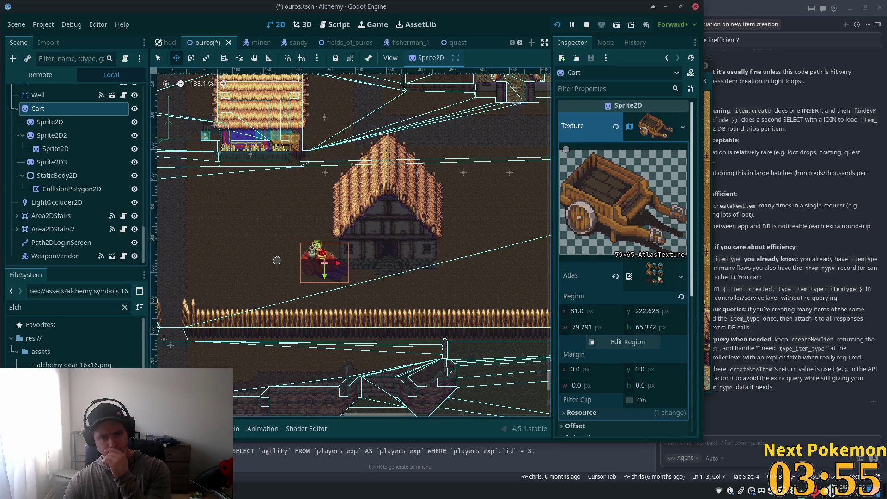
# Survey the area around the house and select the Ground tile layer.
pyautogui.moveTo(321, 182)
pyautogui.mouseDown()
pyautogui.moveTo(240, 394)
pyautogui.moveTo(240, 202)
pyautogui.moveTo(261, 404)
pyautogui.moveTo(286, 305)
pyautogui.moveTo(327, 226)
pyautogui.mouseUp()
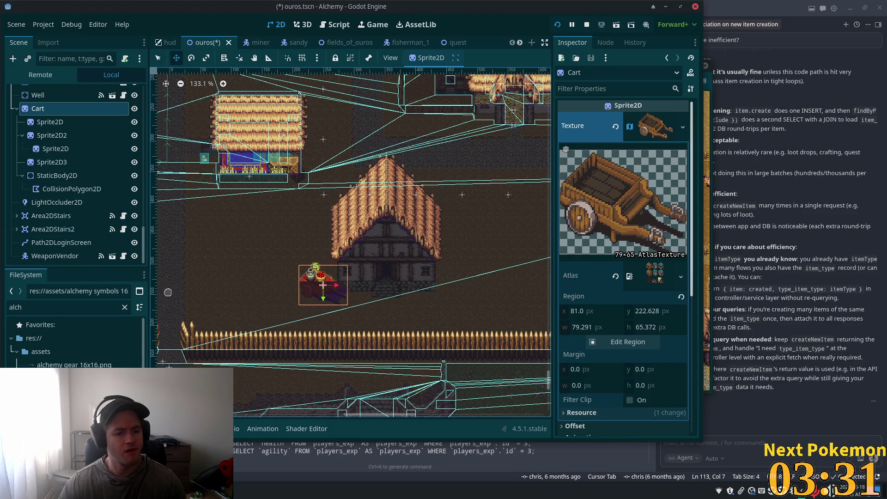
pyautogui.moveTo(399, 211); pyautogui.dragTo(350, 228)
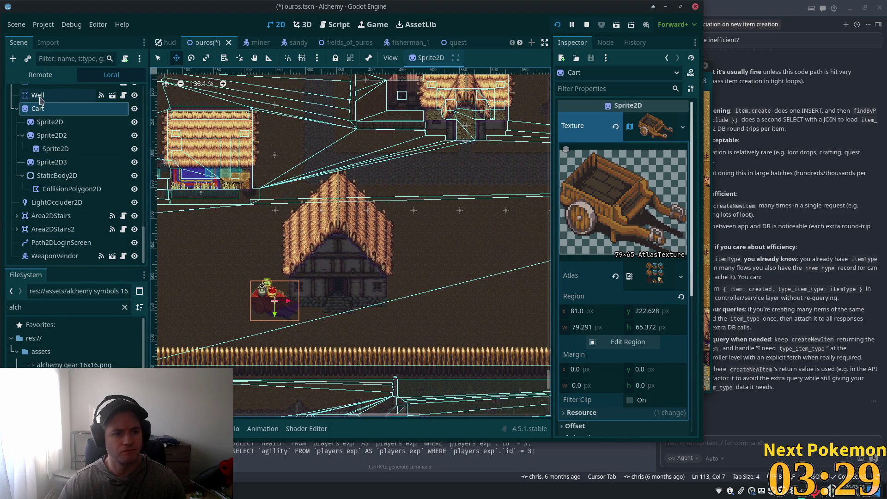
pyautogui.scroll(2, 42, 159)
pyautogui.scroll(5, 42, 159)
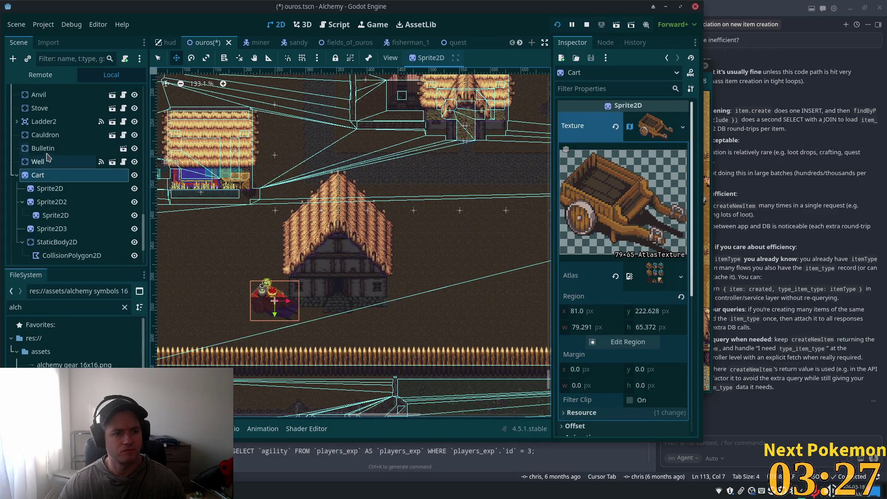
pyautogui.scroll(7, 41, 122)
pyautogui.moveTo(147, 192); pyautogui.dragTo(138, 90)
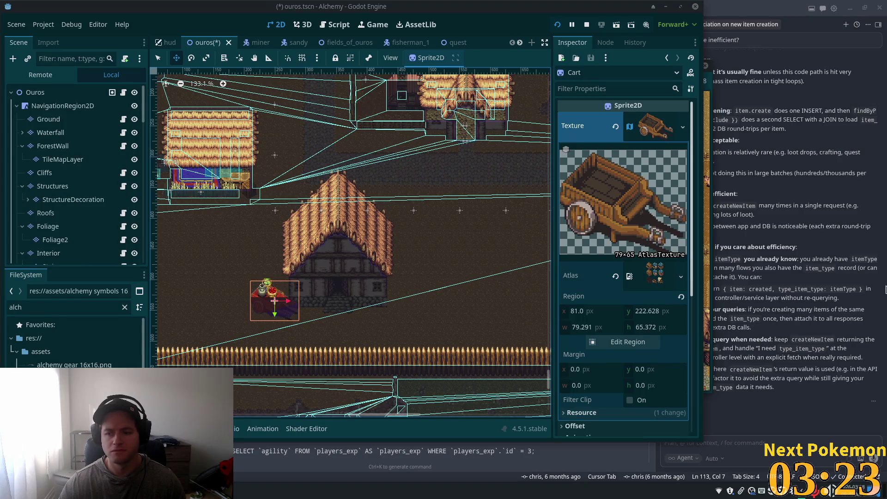
pyautogui.click(49, 119)
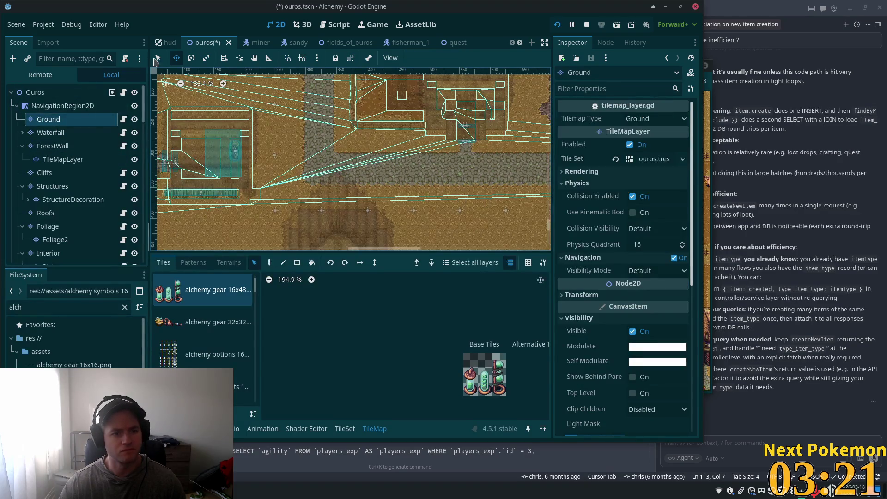
pyautogui.hscroll(5, 382, 184)
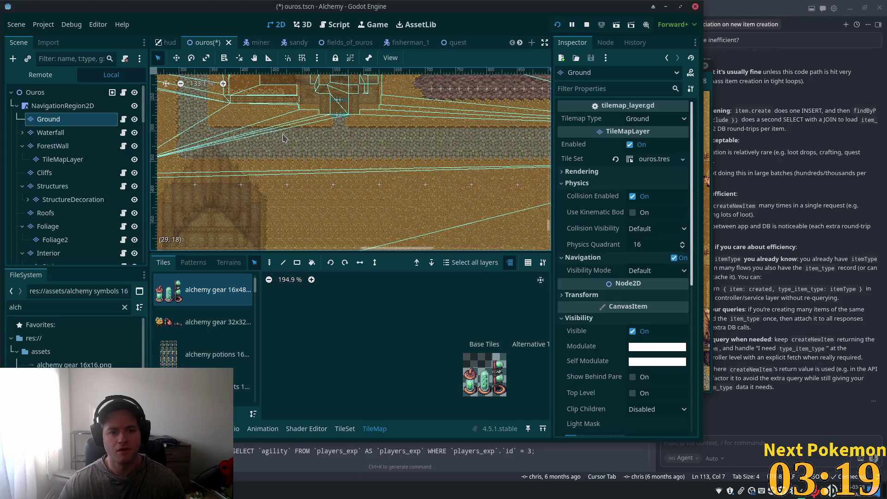
pyautogui.moveTo(417, 154); pyautogui.dragTo(540, 156)
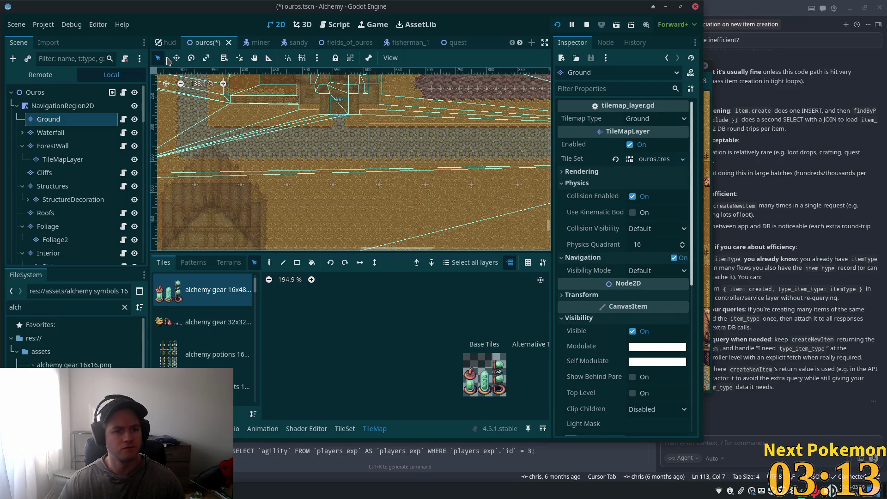
pyautogui.press('d')
pyautogui.scroll(-5, 254, 187)
pyautogui.hscroll(-2, 254, 187)
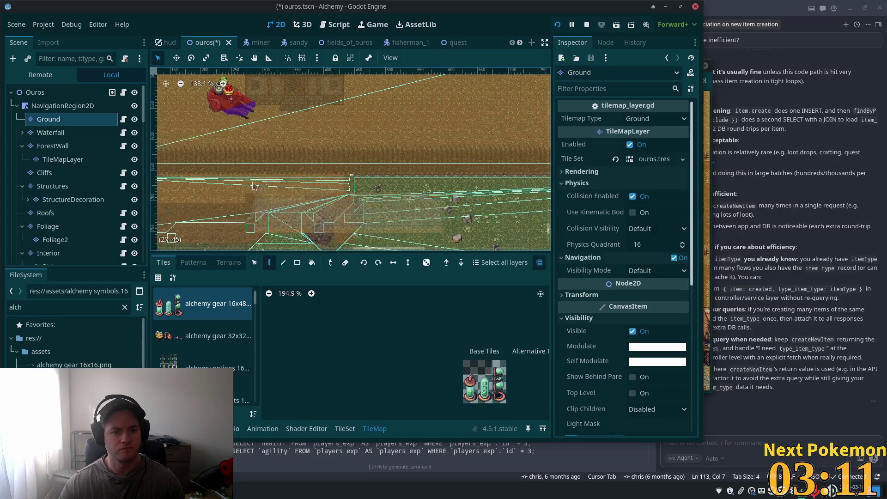
pyautogui.moveTo(218, 131); pyautogui.dragTo(366, 152)
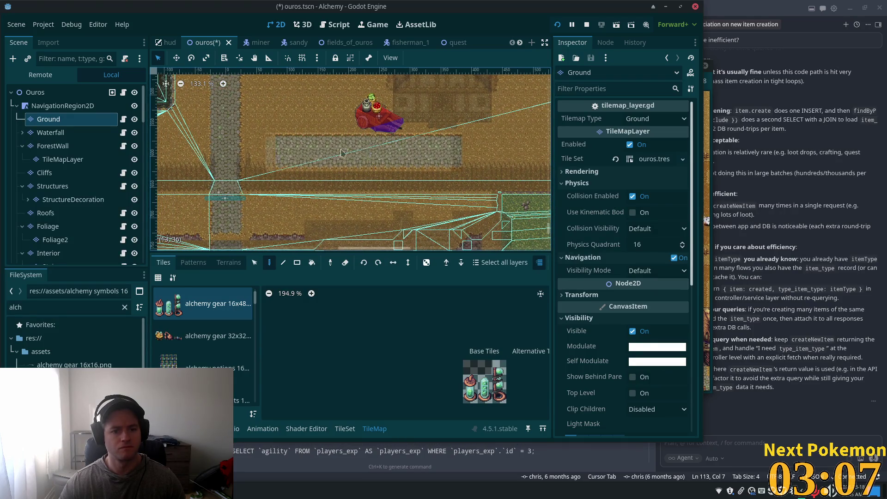
pyautogui.click(36, 96)
pyautogui.scroll(2, 226, 163)
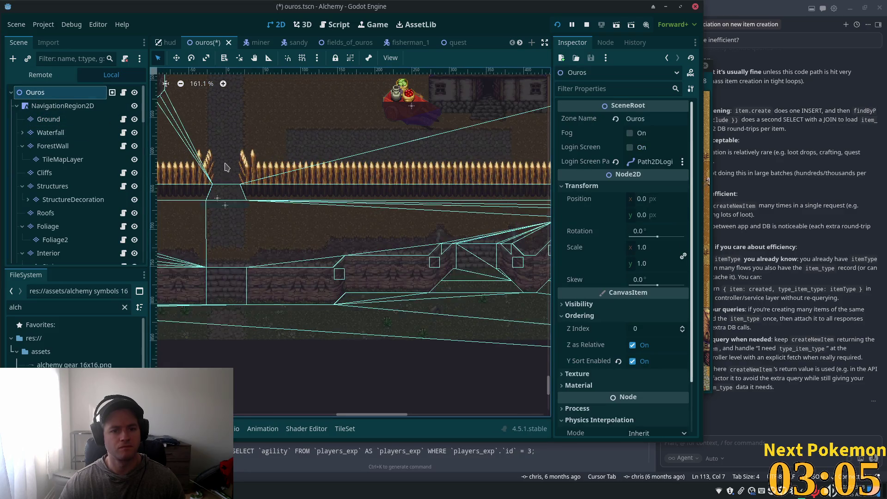
pyautogui.moveTo(330, 147)
pyautogui.mouseDown()
pyautogui.moveTo(252, 238)
pyautogui.moveTo(222, 229)
pyautogui.mouseUp()
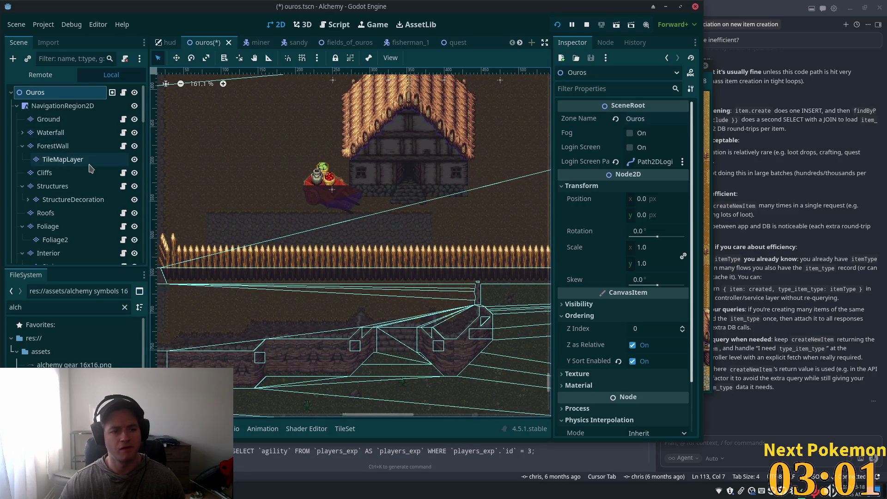
pyautogui.click(135, 254)
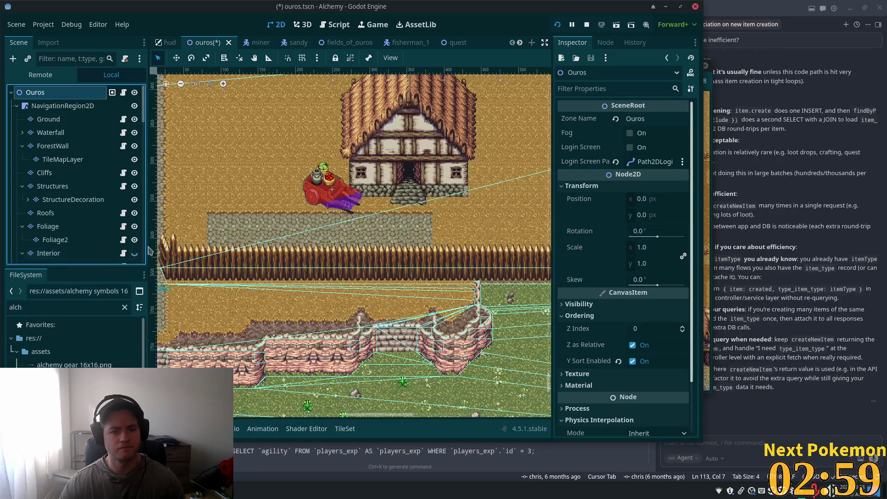
pyautogui.scroll(-3, 234, 232)
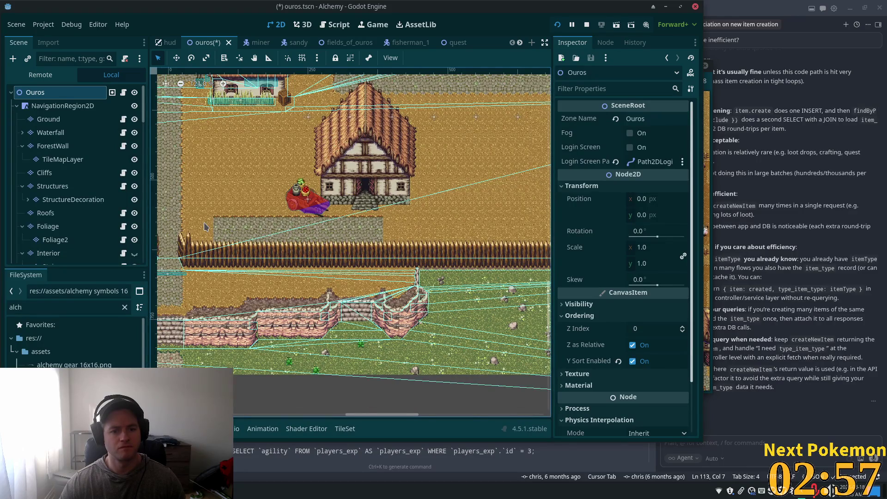
pyautogui.hotkey('ctrl', 'z')
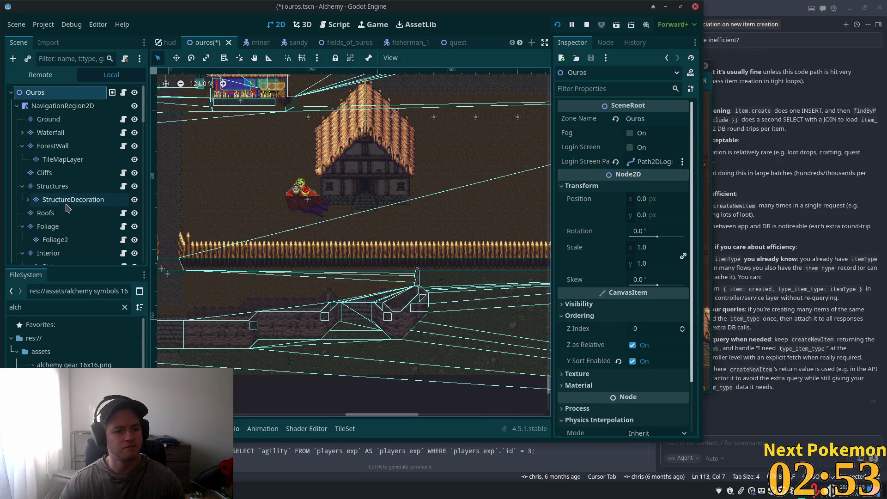
# Move the shop house's roof tiles up two cells on the Roofs layer.
pyautogui.click(115, 212)
pyautogui.scroll(3, 273, 170)
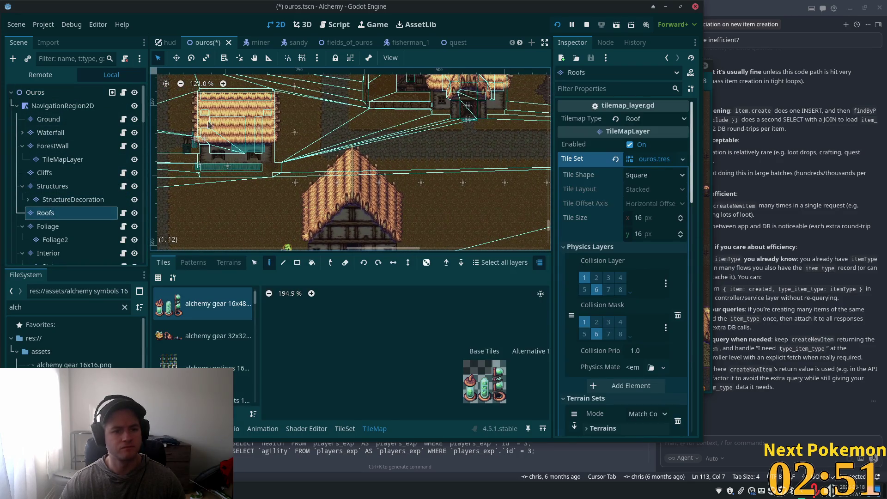
pyautogui.click(254, 263)
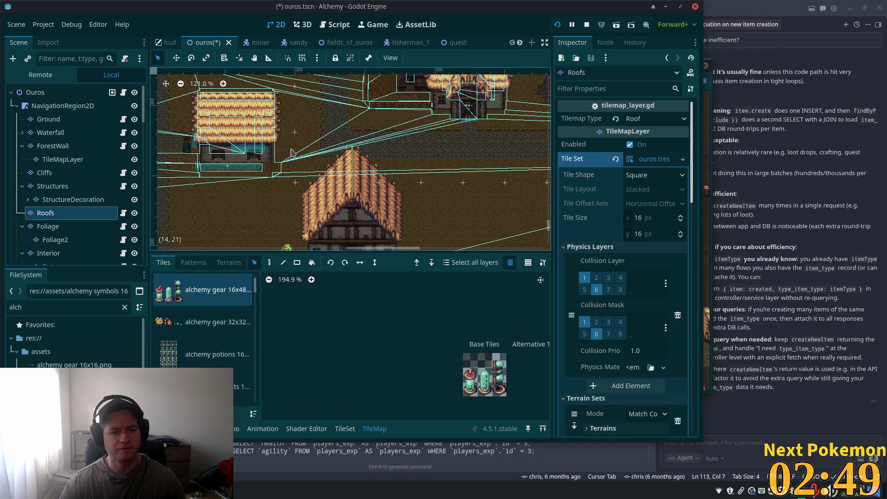
pyautogui.moveTo(365, 181)
pyautogui.mouseDown()
pyautogui.moveTo(368, 163)
pyautogui.moveTo(379, 162)
pyautogui.moveTo(357, 161)
pyautogui.moveTo(375, 161)
pyautogui.mouseUp()
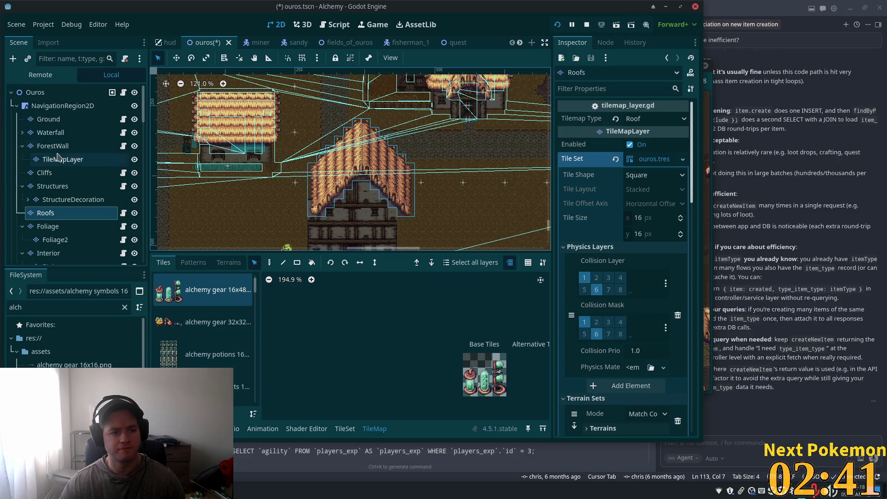
# Move the building's wall tiles up on the Structures layer, adjusting the final height.
pyautogui.click(52, 185)
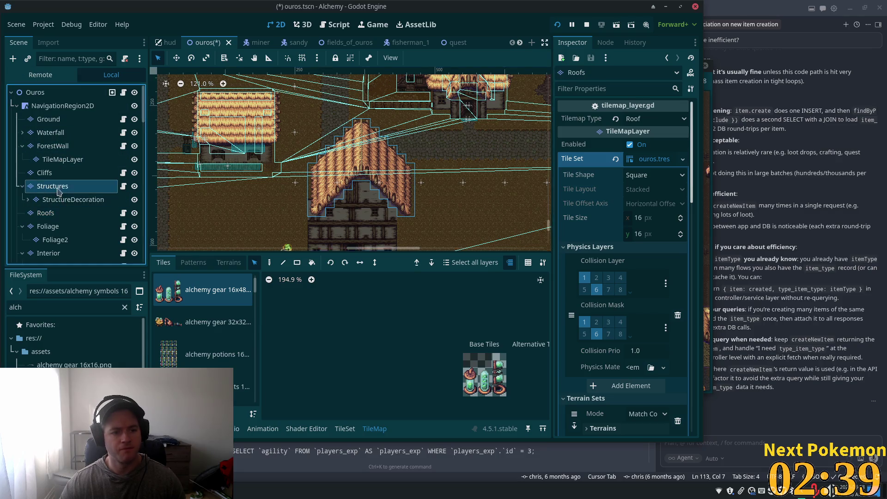
pyautogui.scroll(-2, 289, 162)
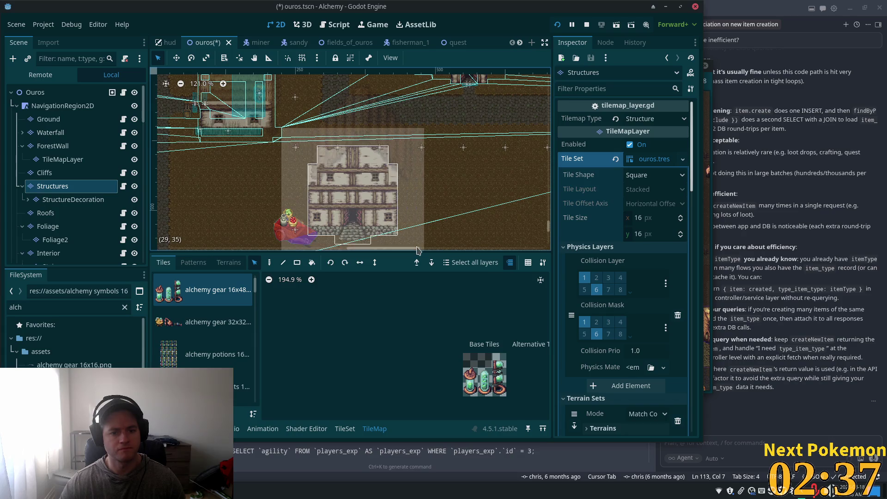
pyautogui.moveTo(359, 196)
pyautogui.mouseDown()
pyautogui.moveTo(369, 185)
pyautogui.moveTo(356, 186)
pyautogui.mouseUp()
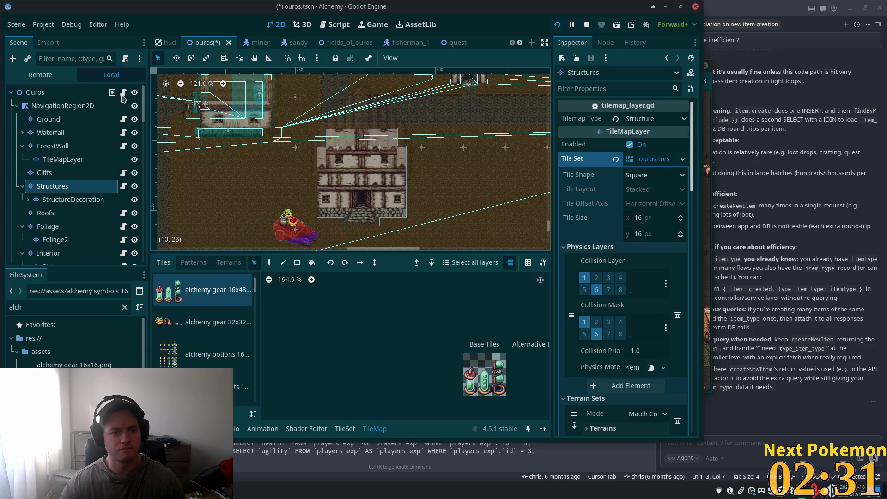
pyautogui.click(60, 94)
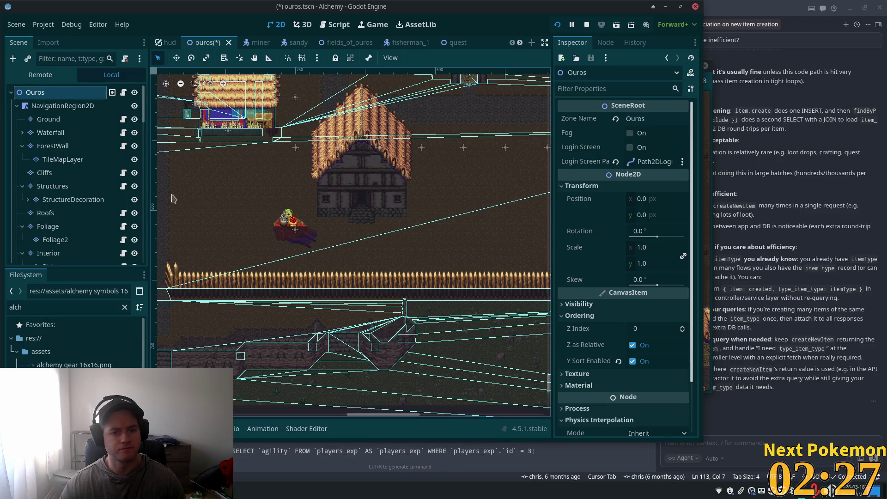
pyautogui.click(111, 186)
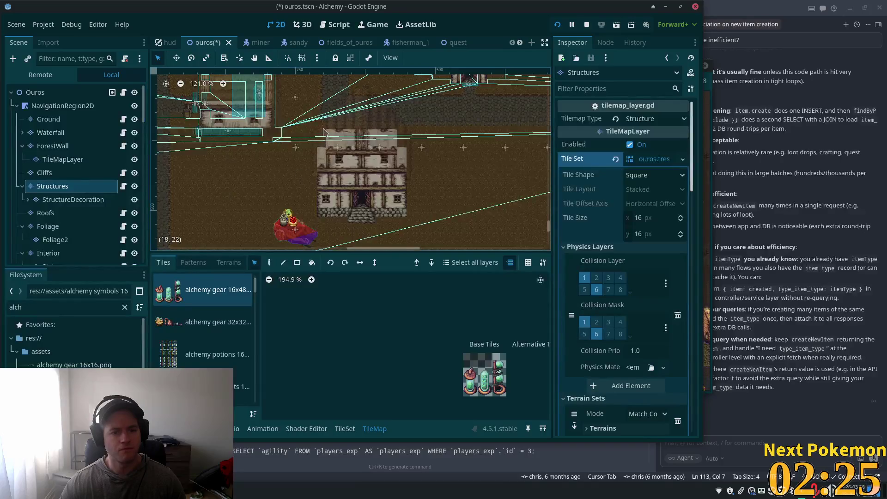
pyautogui.hotkey('ctrl', 'z')
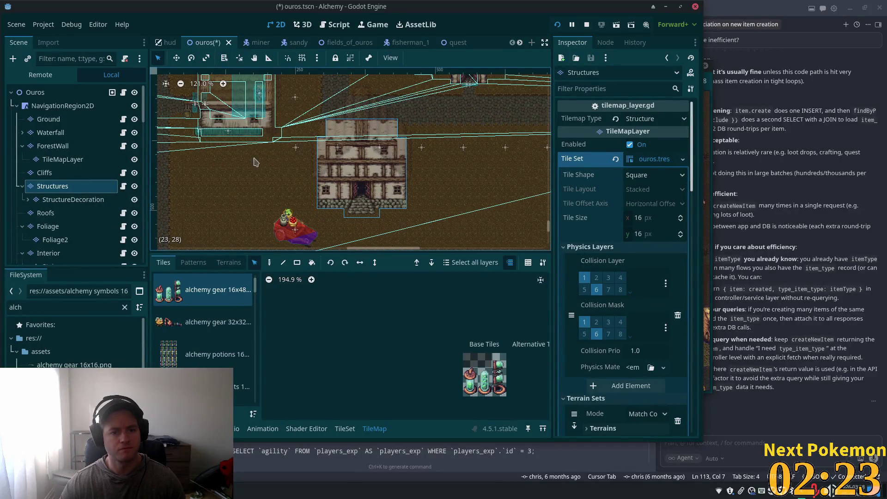
# Select the Ouros scene root, then the cart on the map.
pyautogui.click(67, 95)
pyautogui.scroll(1, 287, 134)
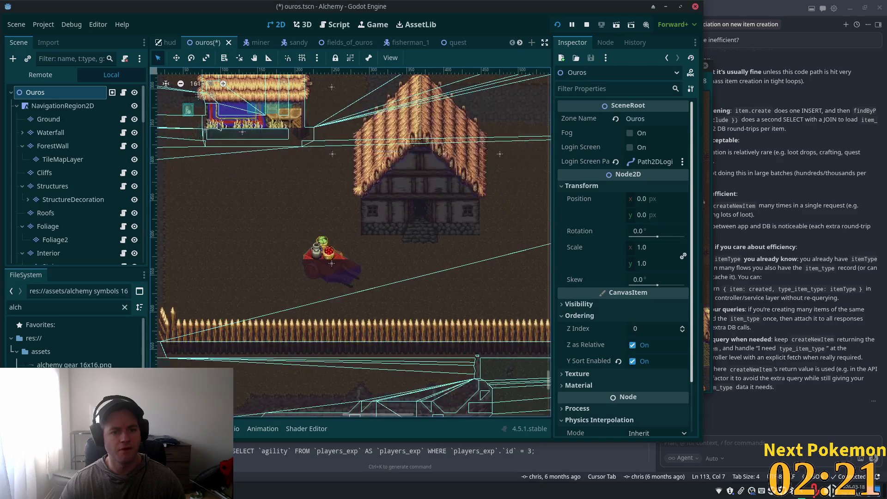
pyautogui.scroll(-5, 288, 134)
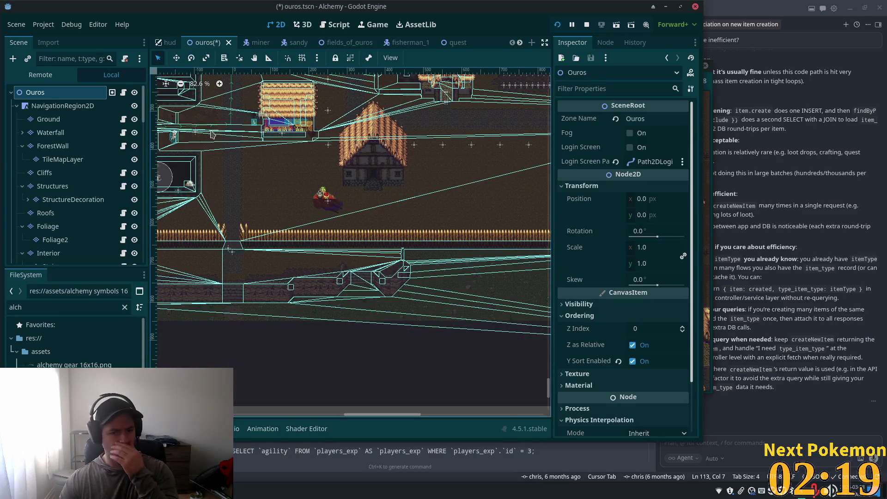
pyautogui.scroll(5, 277, 192)
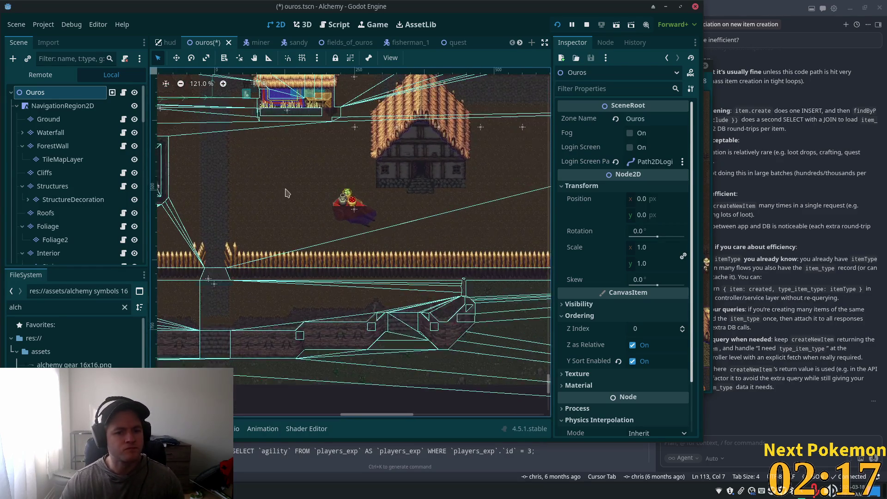
pyautogui.click(342, 216)
# Shift the cart's CollisionPolygon2D up and to the right.
pyautogui.click(353, 221)
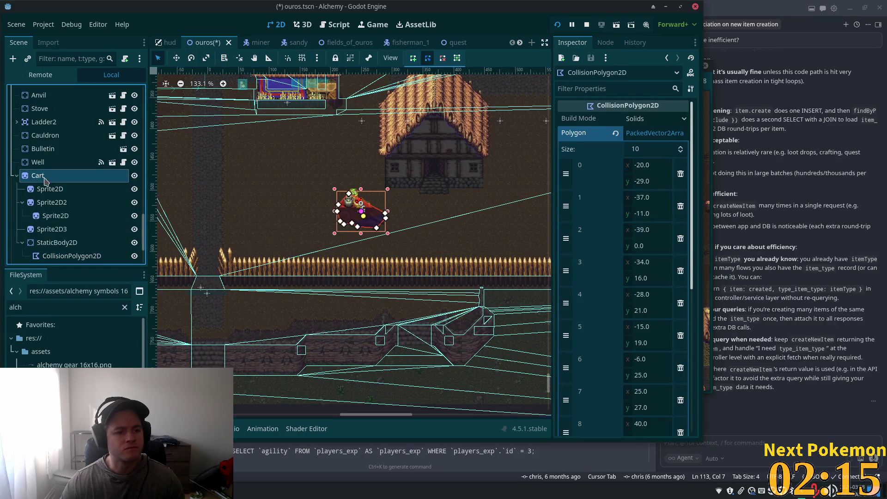
pyautogui.click(356, 223)
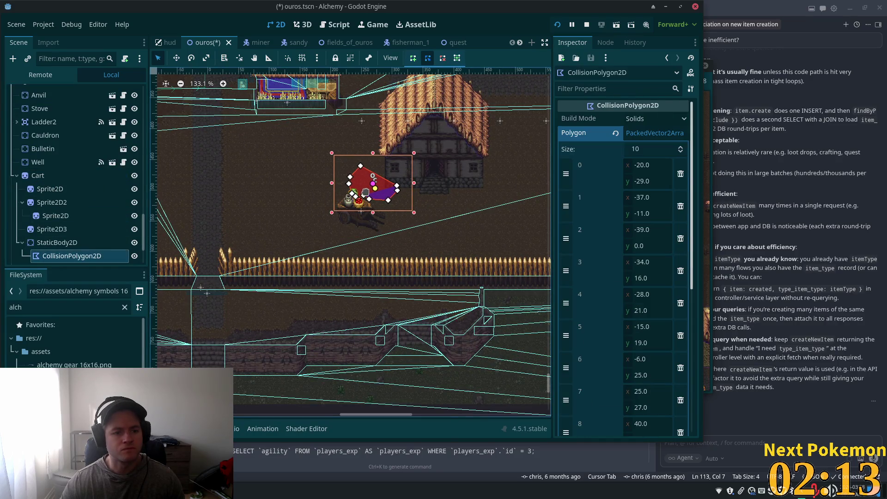
pyautogui.click(96, 189)
pyautogui.moveTo(362, 219); pyautogui.dragTo(368, 200)
# Select the Cart node and move it up and right toward the shop house.
pyautogui.click(257, 209)
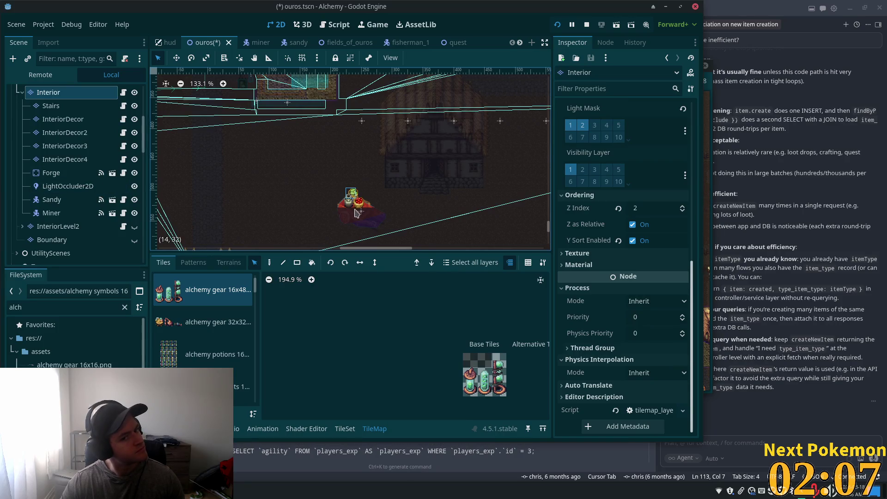
pyautogui.scroll(8, 50, 95)
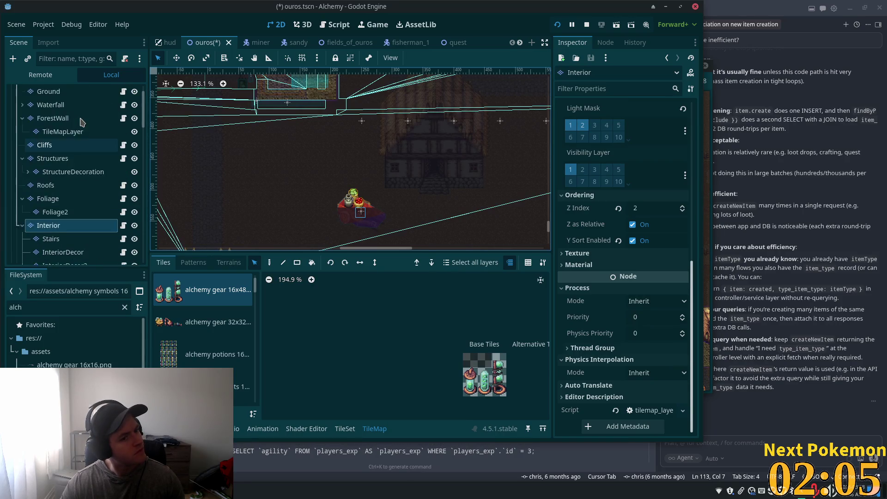
pyautogui.click(35, 93)
pyautogui.scroll(-10, 55, 176)
pyautogui.click(72, 255)
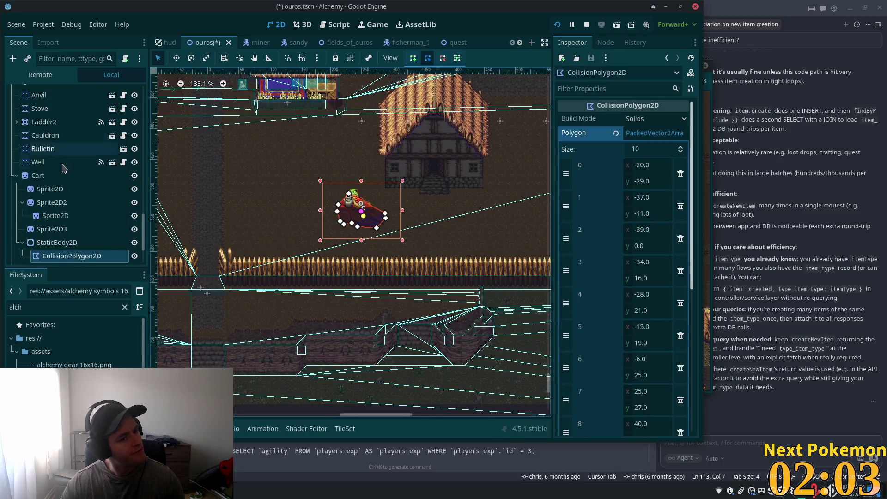
pyautogui.click(38, 162)
pyautogui.click(38, 175)
pyautogui.click(177, 58)
pyautogui.moveTo(267, 223)
pyautogui.mouseDown()
pyautogui.moveTo(275, 192)
pyautogui.moveTo(283, 196)
pyautogui.mouseUp()
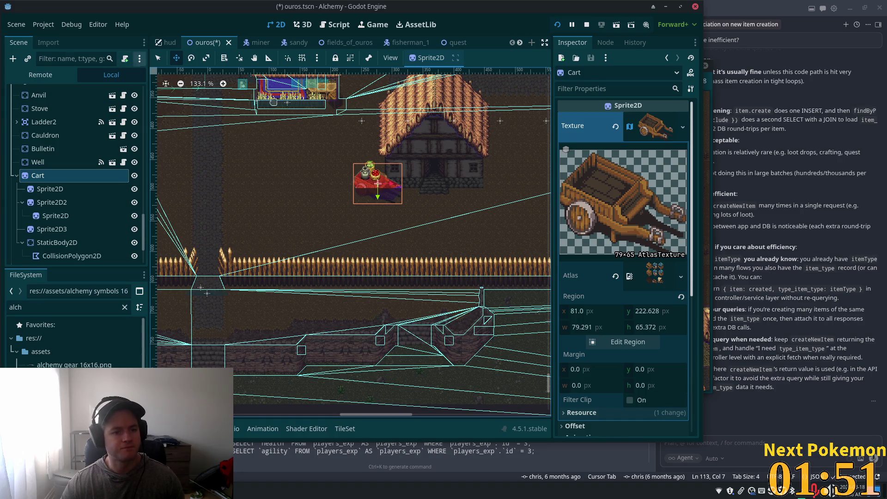
# Zoom the canvas out and select the Ground node at the top of the Scene tree.
pyautogui.scroll(-3, 353, 240)
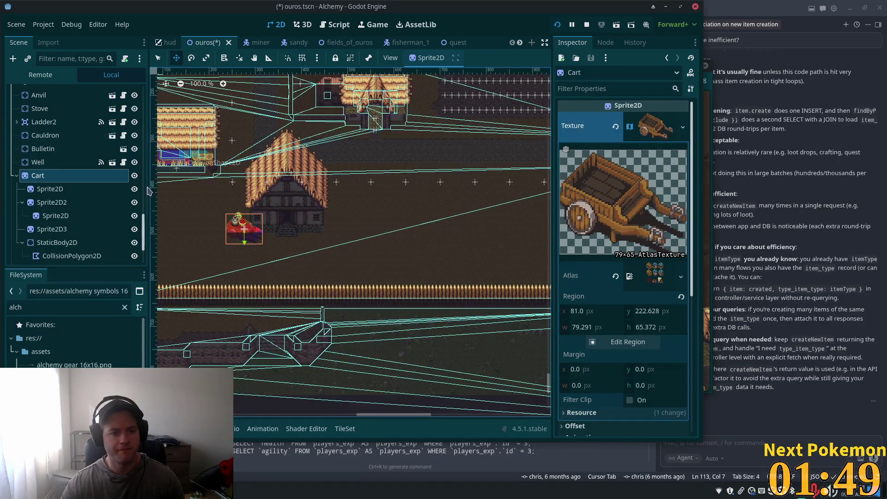
pyautogui.moveTo(146, 230); pyautogui.dragTo(132, 46)
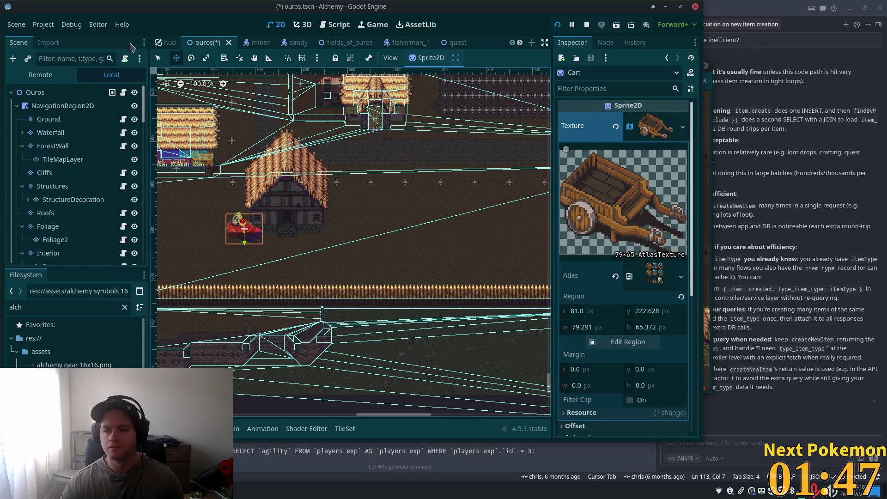
pyautogui.click(48, 119)
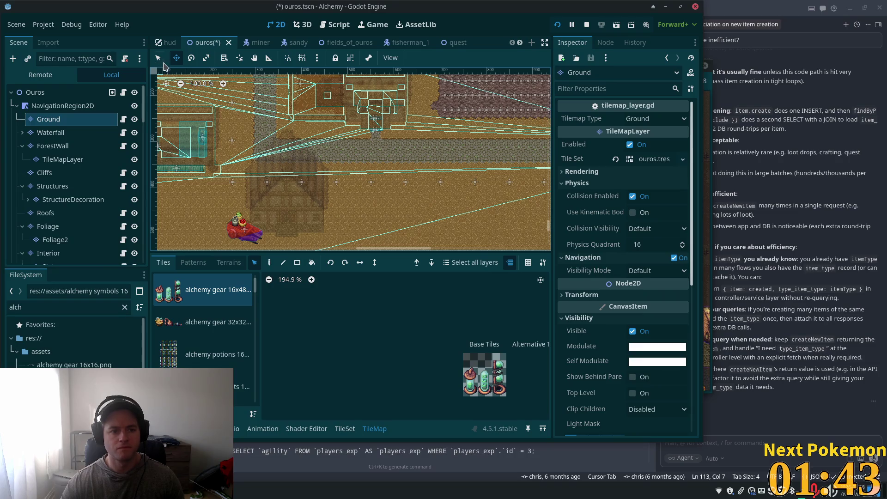
# Select a block of ground tiles and pick a tile from the Ground tile set.
pyautogui.moveTo(403, 139)
pyautogui.mouseDown()
pyautogui.moveTo(515, 157)
pyautogui.moveTo(534, 169)
pyautogui.mouseUp()
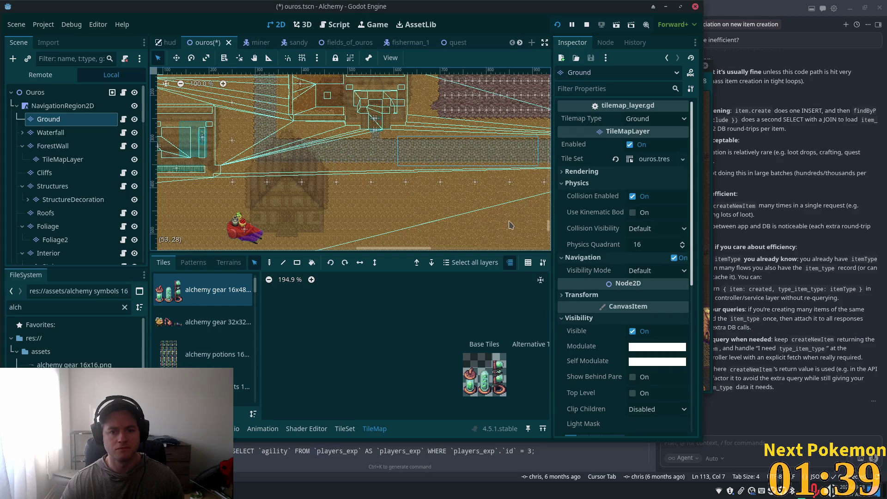
pyautogui.scroll(5, 351, 159)
pyautogui.scroll(-10, 351, 159)
pyautogui.hscroll(-6, 351, 159)
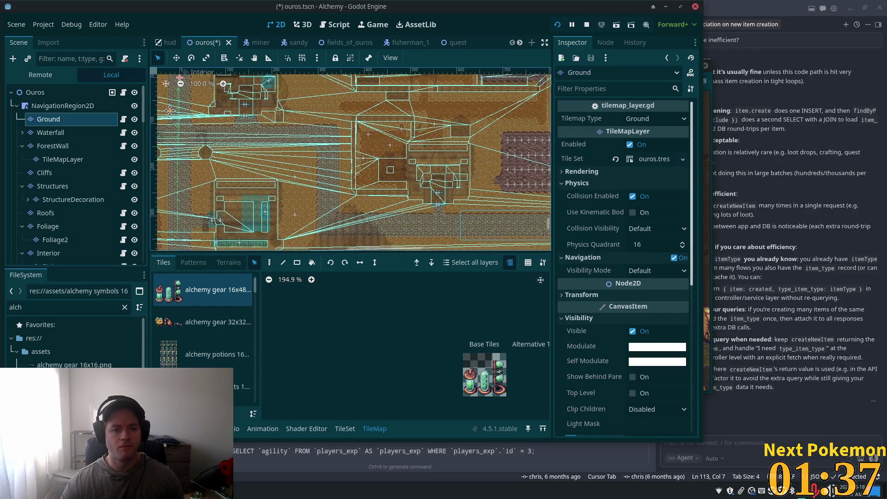
pyautogui.scroll(2, 227, 155)
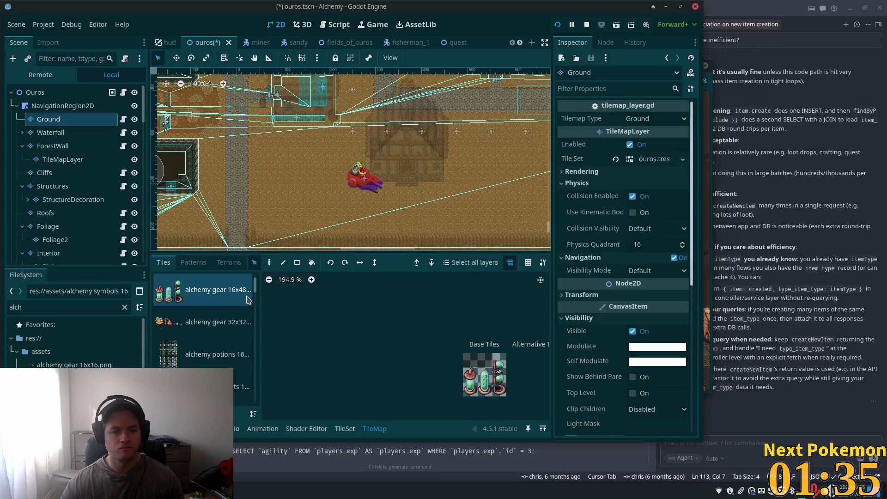
pyautogui.click(269, 266)
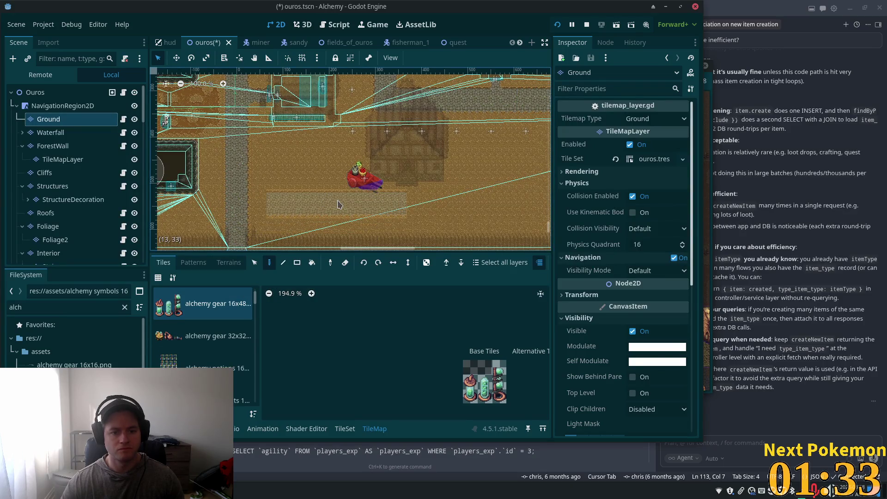
pyautogui.hscroll(15, 393, 203)
pyautogui.scroll(3, 392, 203)
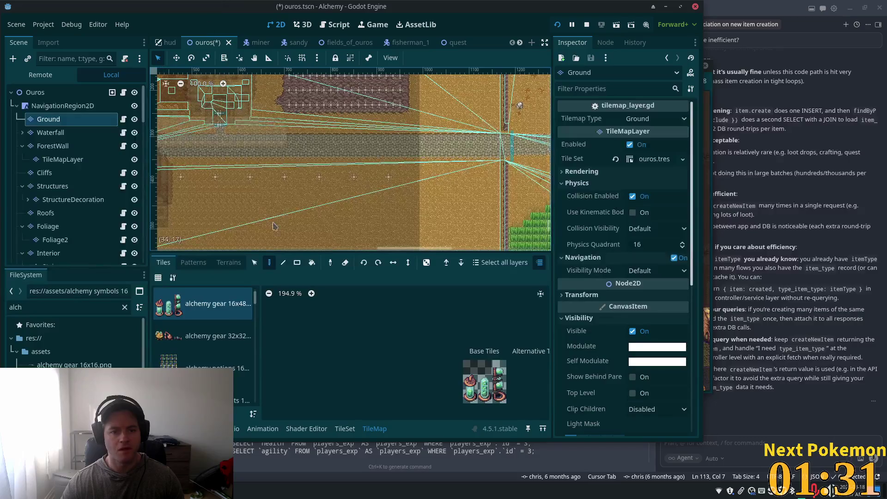
# Copy a long cobblestone path strip from the Ground layer and paste it as a pattern.
pyautogui.click(255, 262)
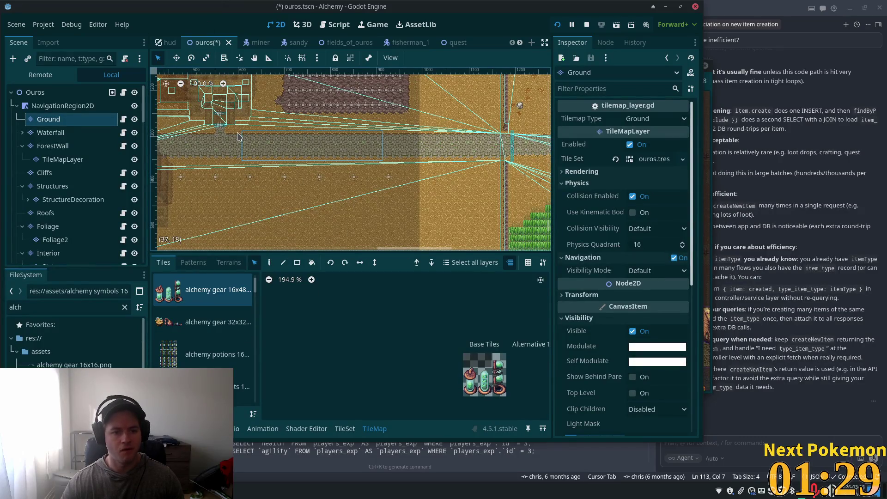
pyautogui.moveTo(261, 149)
pyautogui.mouseDown()
pyautogui.moveTo(497, 163)
pyautogui.moveTo(484, 165)
pyautogui.mouseUp()
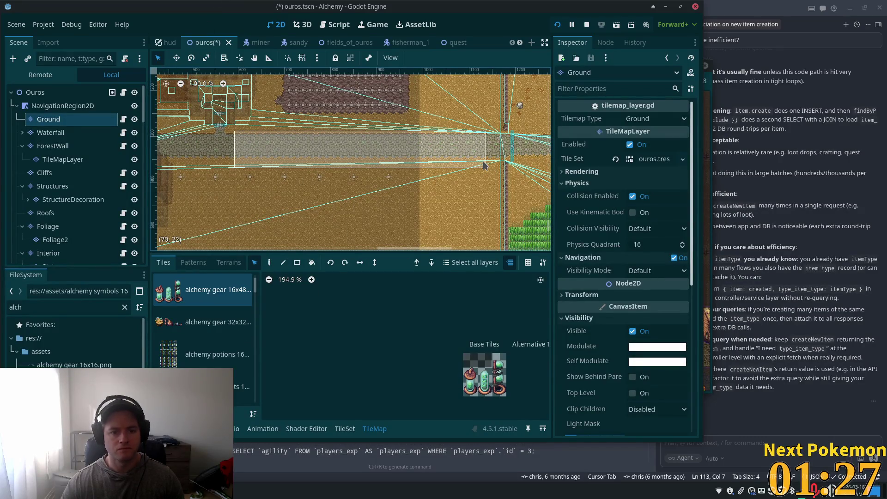
pyautogui.hotkey('ctrl', 'c')
pyautogui.hscroll(-4, 499, 204)
pyautogui.hotkey('ctrl', 'v')
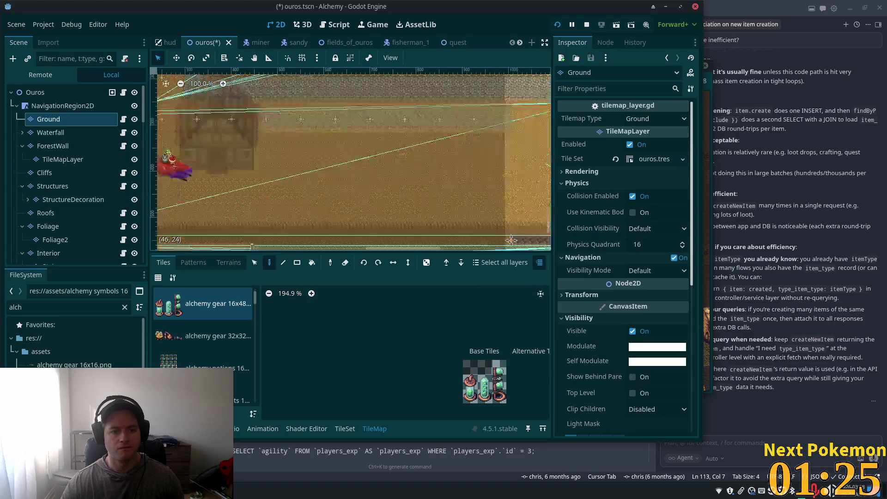
pyautogui.hscroll(-4, 511, 240)
pyautogui.scroll(-2, 512, 240)
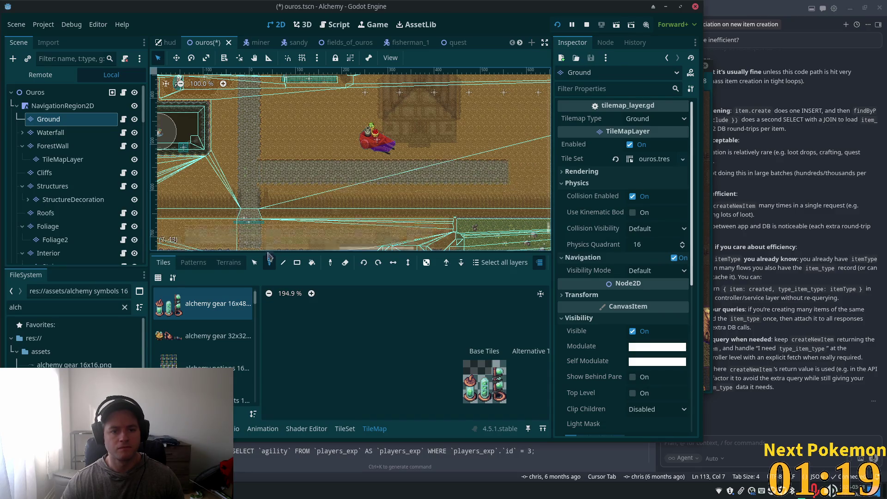
pyautogui.hscroll(4, 356, 222)
pyautogui.scroll(2, 356, 222)
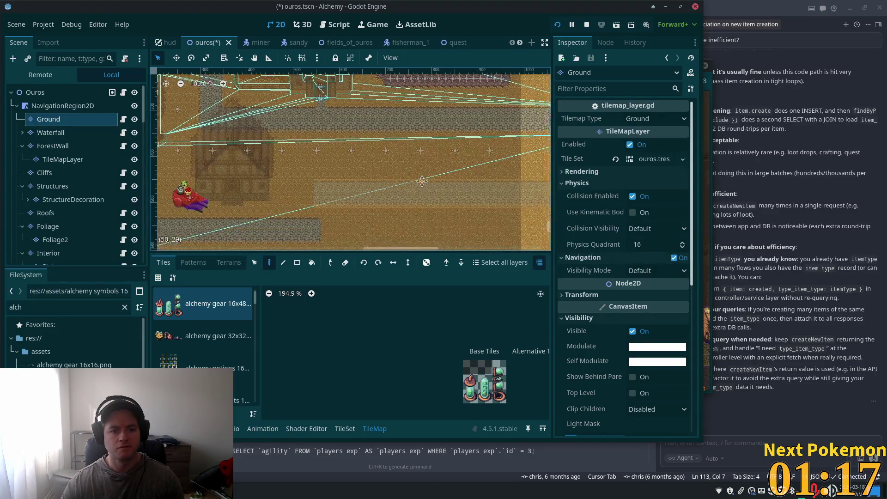
pyautogui.hscroll(1, 342, 194)
pyautogui.scroll(-1, 342, 194)
pyautogui.hscroll(-10, 328, 167)
pyautogui.scroll(8, 351, 176)
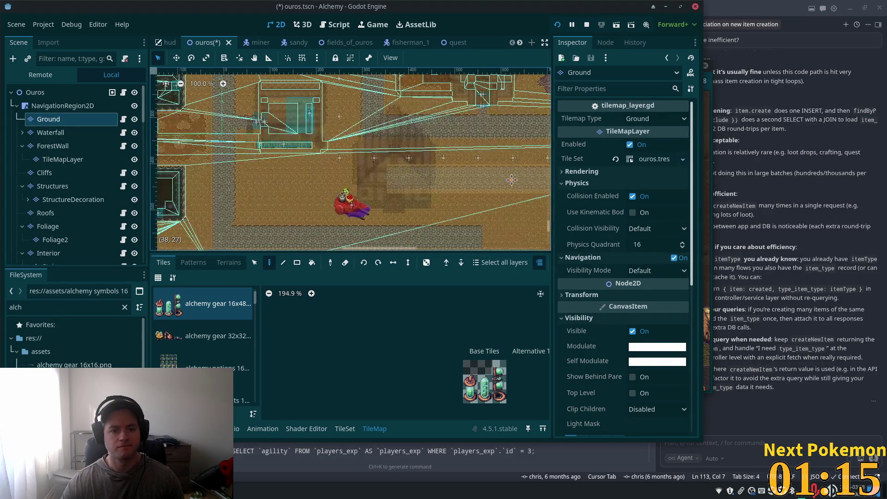
pyautogui.scroll(5, 351, 162)
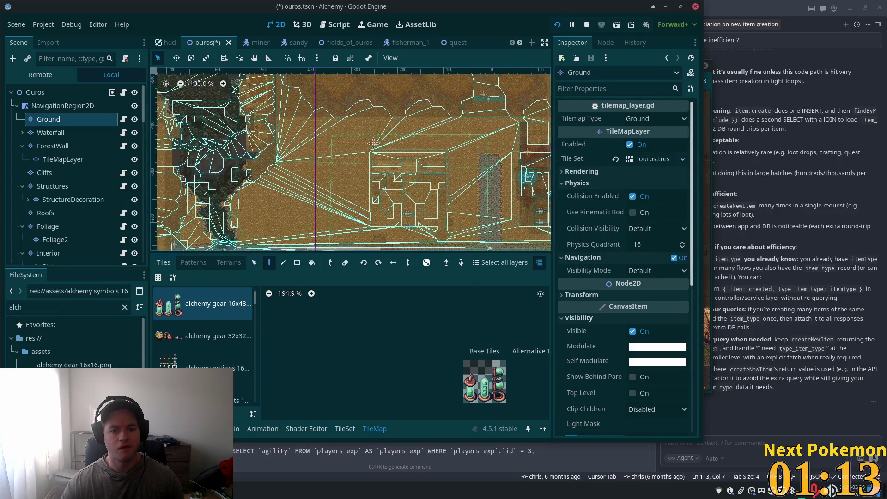
# Survey the ground around the shop house and return the TileMap editor to the Select tool.
pyautogui.scroll(-4, 144, 215)
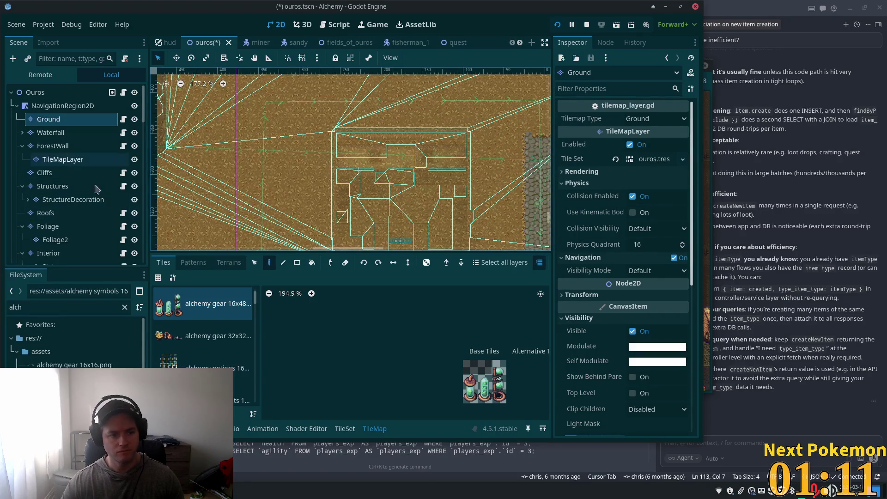
pyautogui.scroll(-2, 418, 180)
pyautogui.scroll(-8, 418, 180)
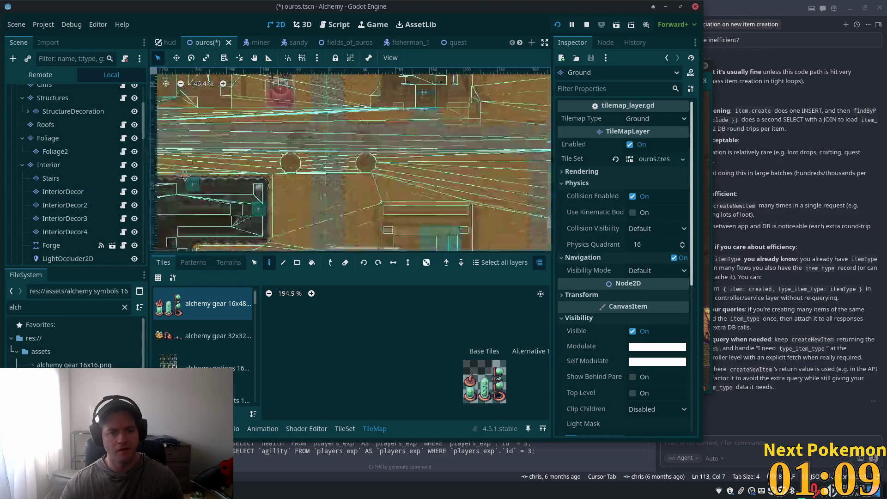
pyautogui.hscroll(5, 418, 180)
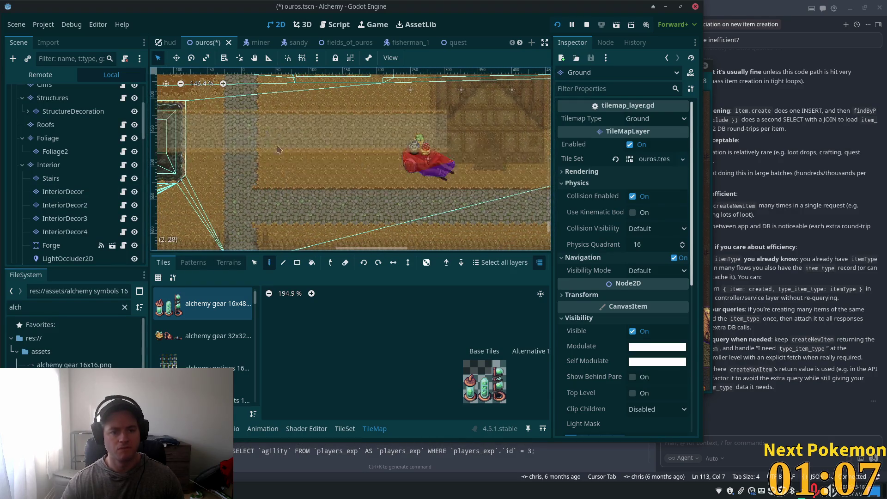
pyautogui.scroll(8, 351, 162)
pyautogui.hscroll(5, 351, 162)
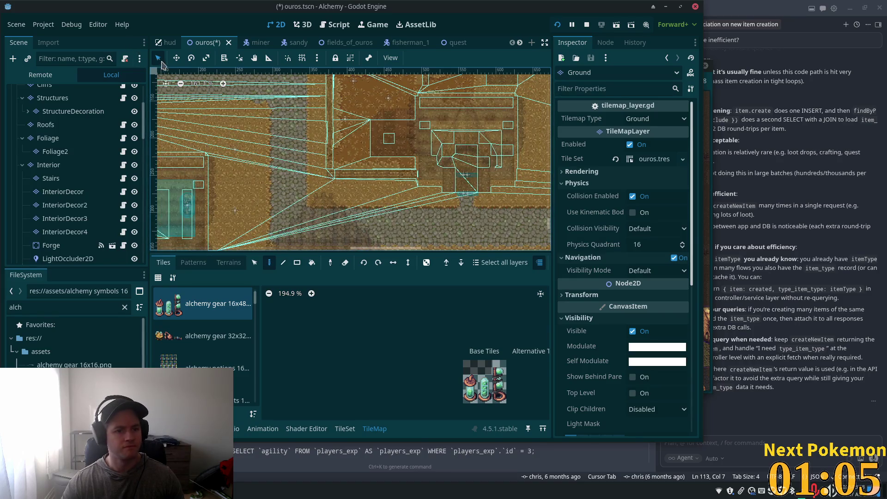
pyautogui.scroll(3, 196, 79)
pyautogui.hscroll(-7, 196, 79)
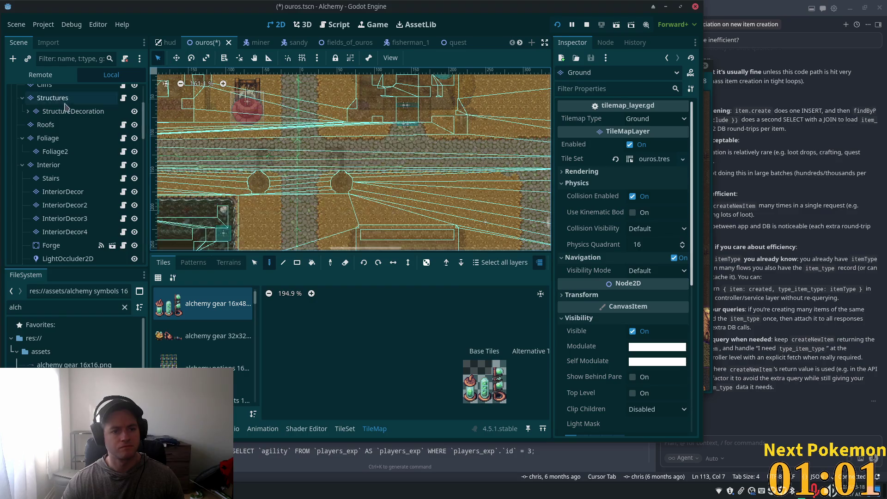
pyautogui.scroll(5, 144, 135)
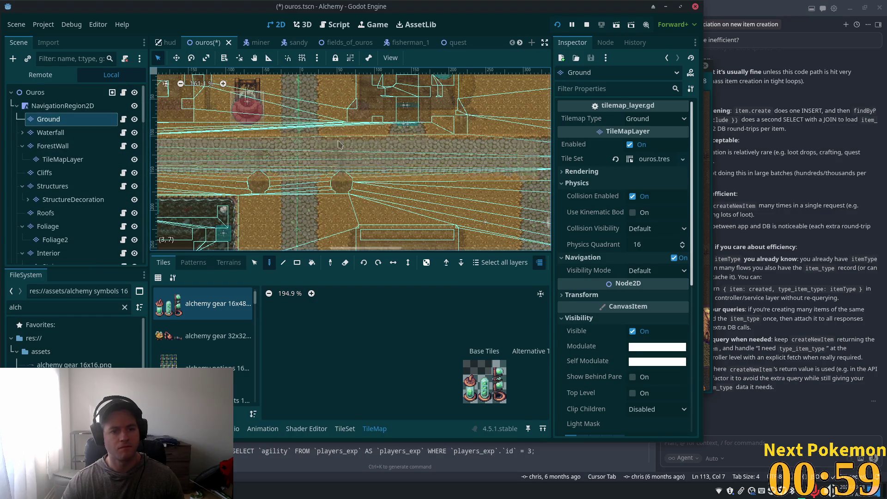
pyautogui.press('s')
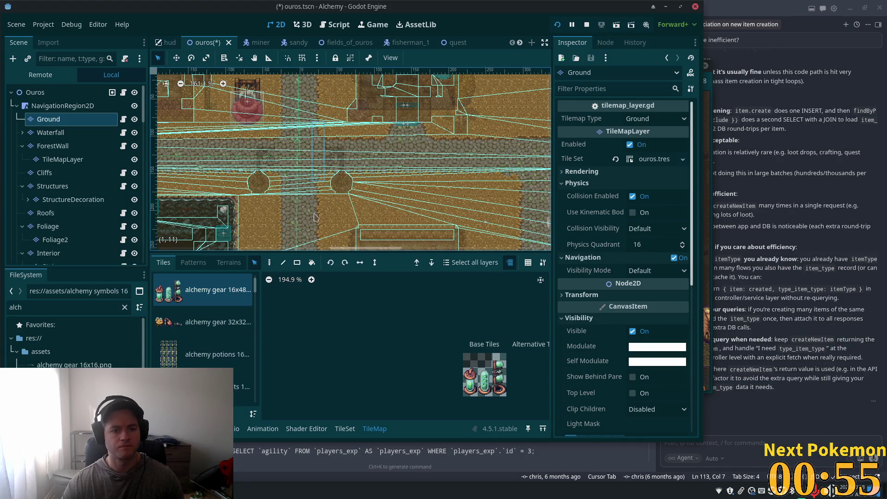
pyautogui.scroll(-5, 305, 172)
pyautogui.scroll(-5, 306, 173)
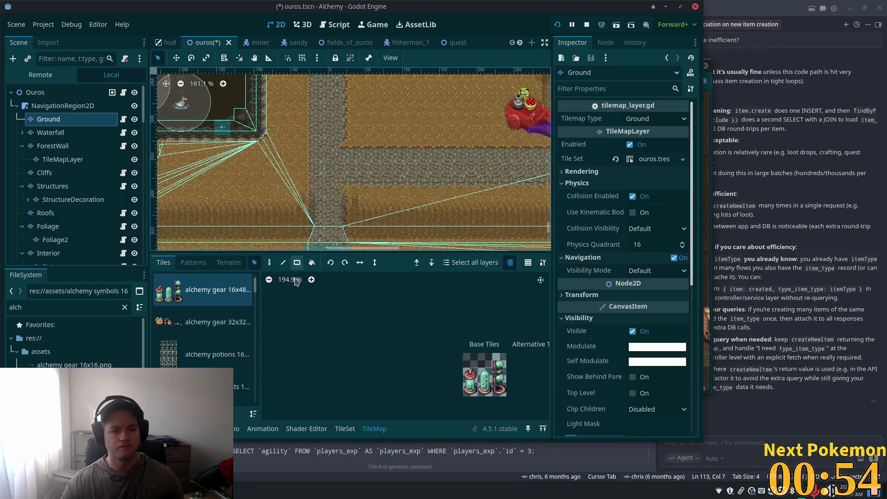
# Copy a small block of cobblestone tiles and stamp it below the shop house door.
pyautogui.click(270, 263)
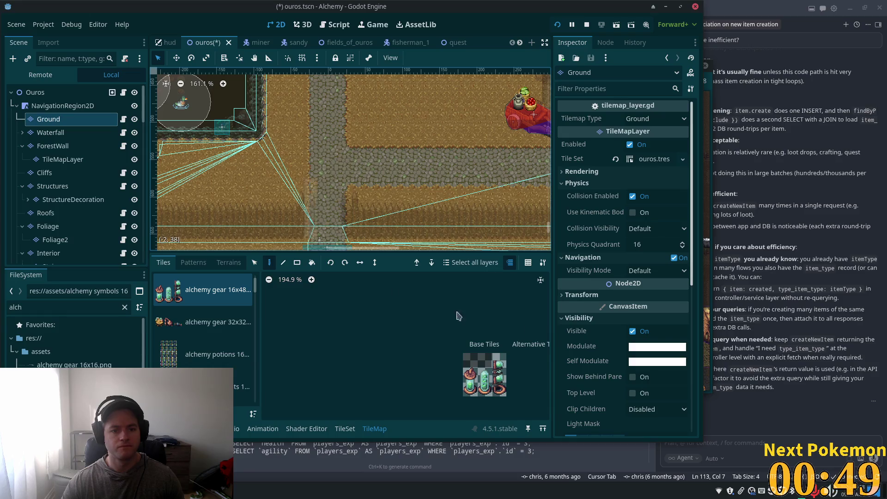
pyautogui.hscroll(10, 366, 132)
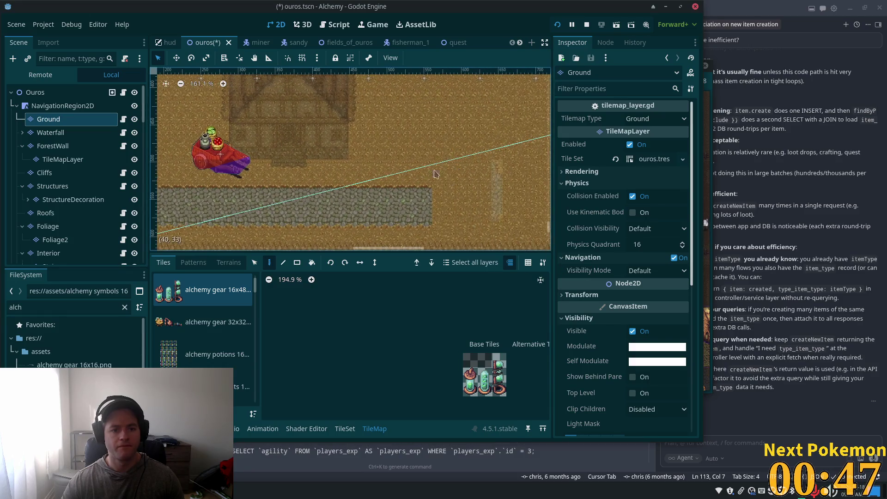
pyautogui.scroll(10, 365, 205)
pyautogui.hscroll(-10, 323, 161)
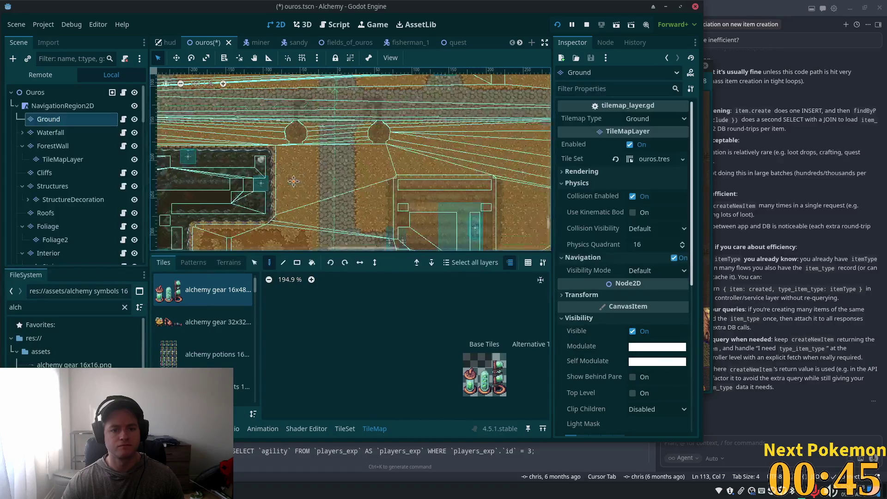
pyautogui.scroll(-1, 247, 74)
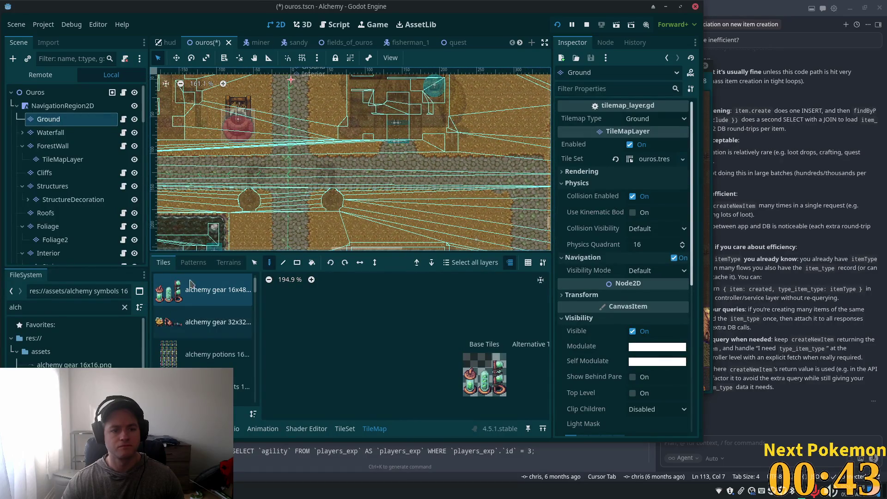
pyautogui.click(254, 264)
pyautogui.moveTo(373, 144); pyautogui.dragTo(410, 160)
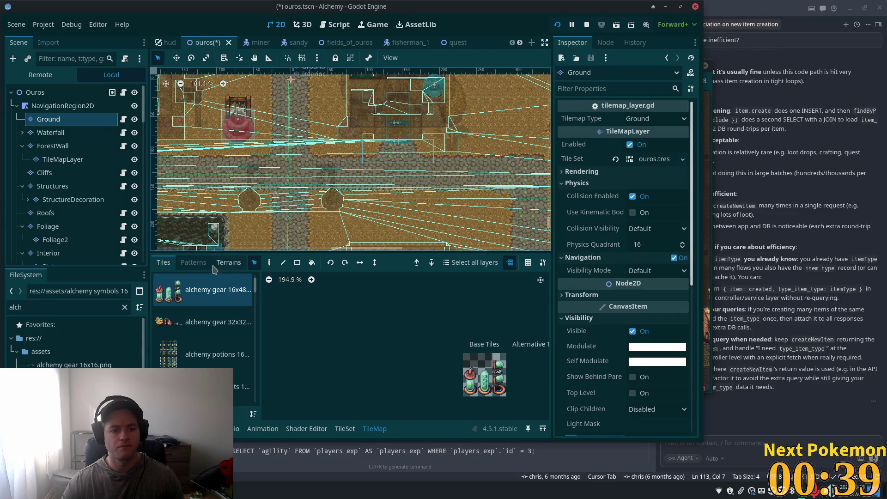
pyautogui.scroll(-2, 426, 161)
pyautogui.moveTo(205, 107); pyautogui.dragTo(216, 156)
pyautogui.press('d')
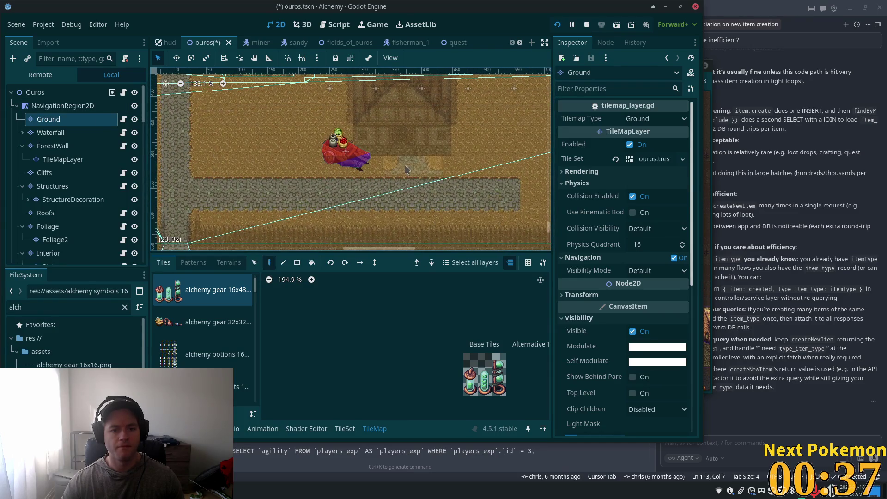
pyautogui.click(400, 176)
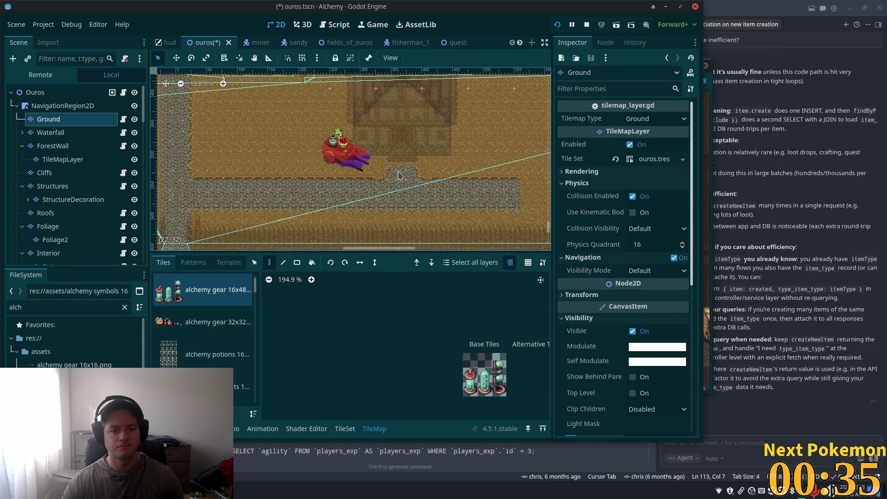
# Pan along the cobblestone path, alternating between the Select and Paint tile tools.
pyautogui.scroll(4, 448, 174)
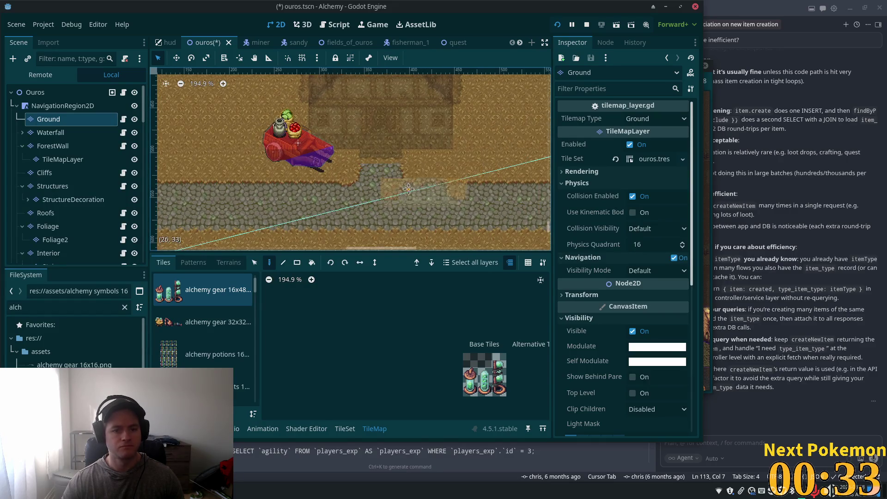
pyautogui.hscroll(3, 448, 174)
pyautogui.scroll(1, 449, 173)
pyautogui.moveTo(370, 211); pyautogui.dragTo(217, 223)
pyautogui.scroll(-6, 217, 223)
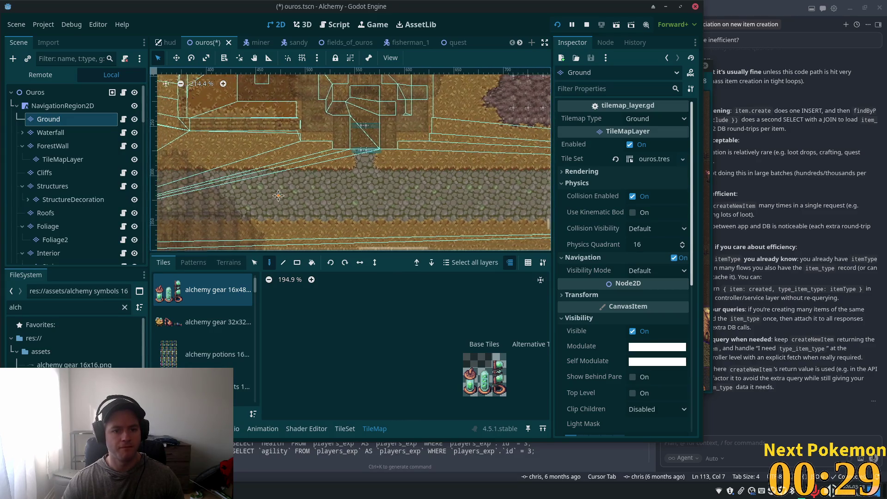
pyautogui.hscroll(-12, 217, 223)
pyautogui.click(254, 262)
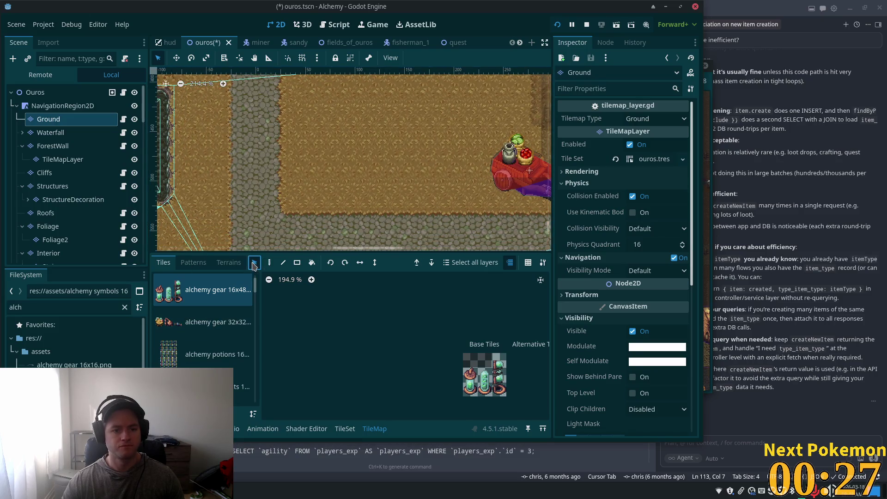
pyautogui.hscroll(5, 277, 138)
pyautogui.scroll(2, 277, 139)
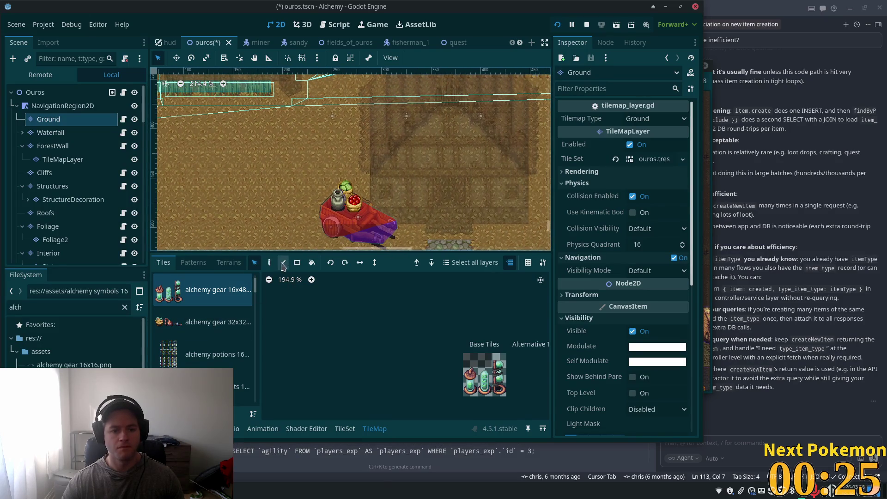
pyautogui.click(270, 262)
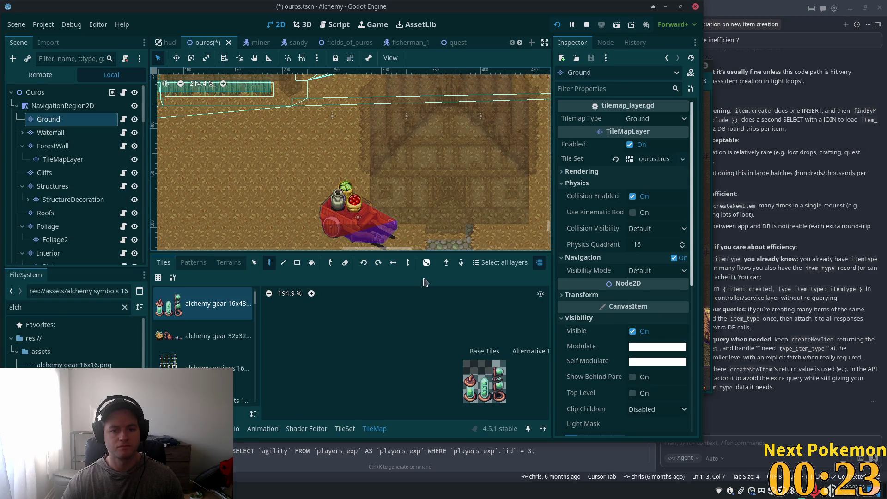
pyautogui.scroll(-2, 231, 185)
pyautogui.hscroll(-6, 231, 185)
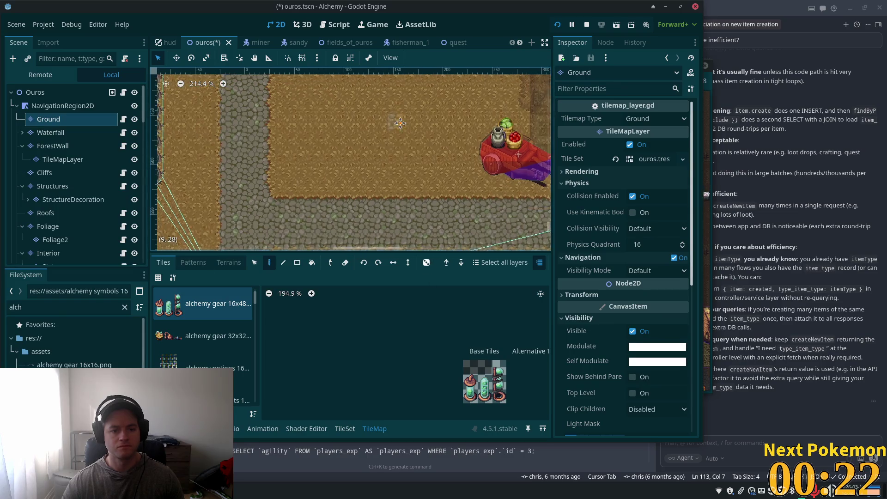
pyautogui.click(254, 263)
pyautogui.click(270, 262)
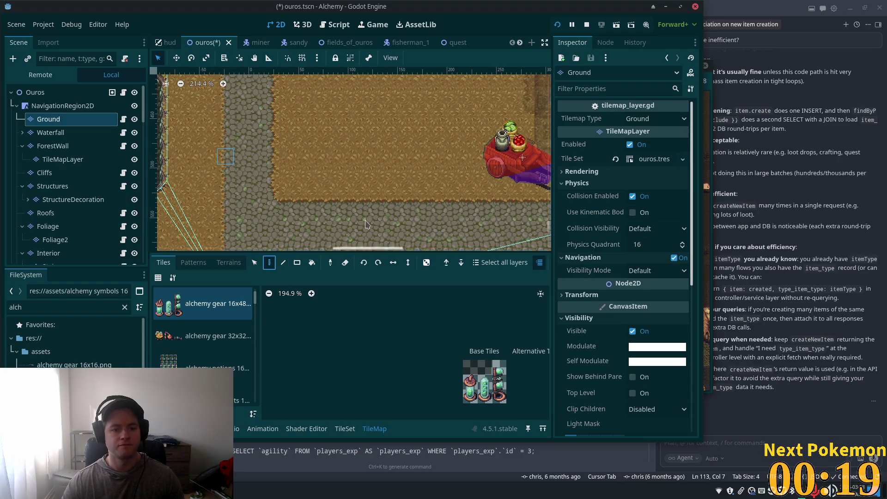
pyautogui.hscroll(6, 302, 218)
pyautogui.scroll(1, 302, 218)
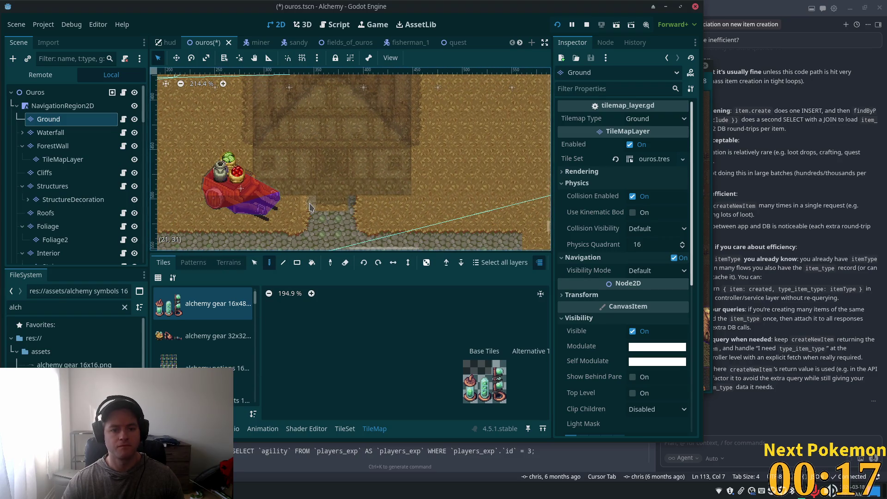
pyautogui.scroll(5, 365, 225)
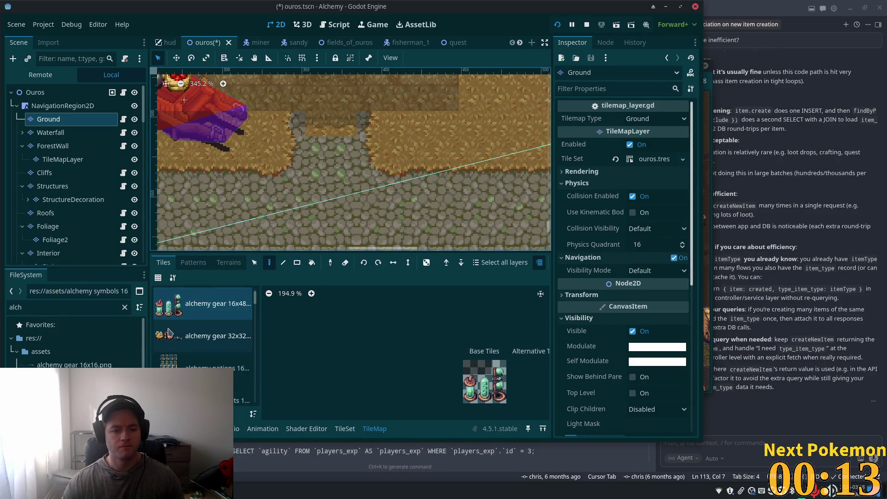
# Paint stone over the dirt notch atop the path, then select the Ouros root.
pyautogui.click(256, 262)
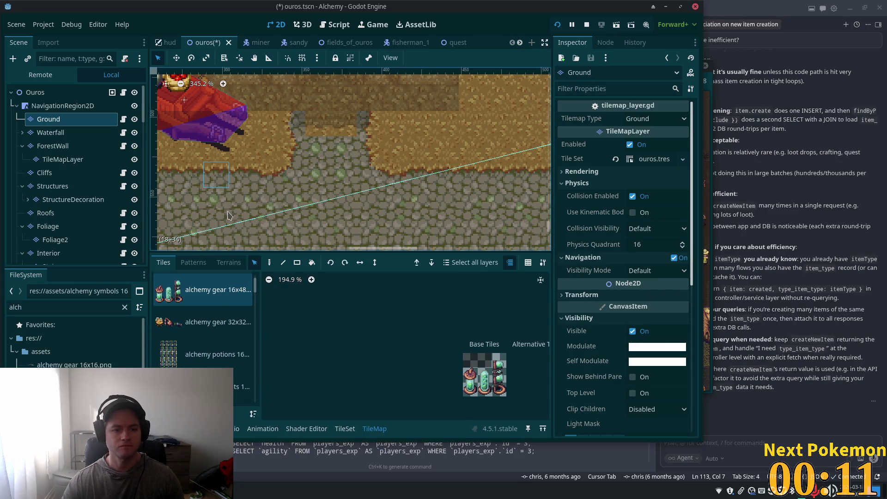
pyautogui.press('d')
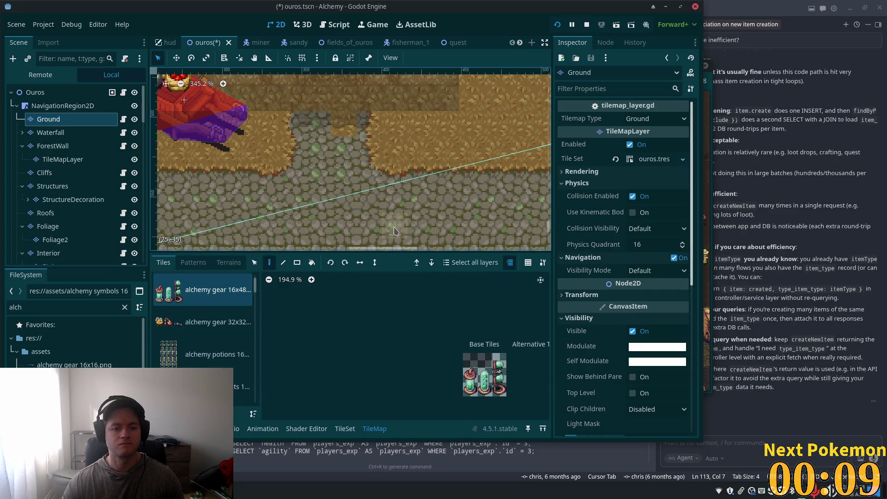
pyautogui.click(343, 124)
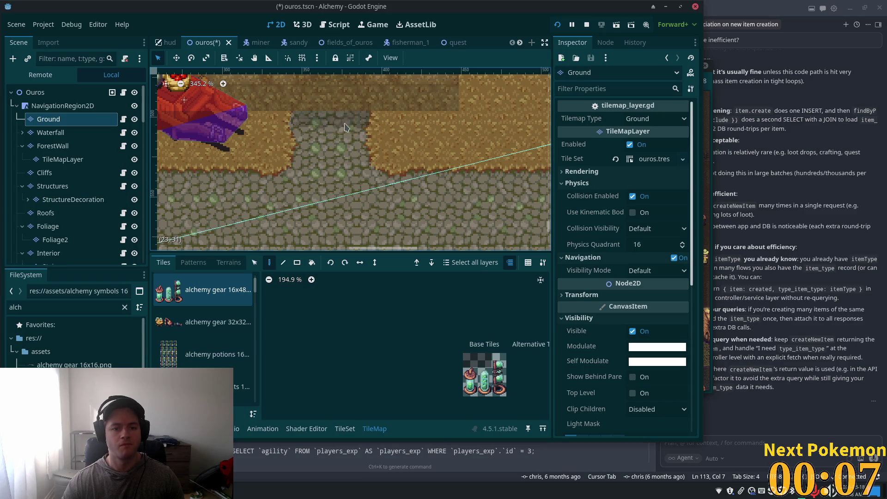
pyautogui.scroll(-1, 315, 197)
pyautogui.scroll(-7, 314, 197)
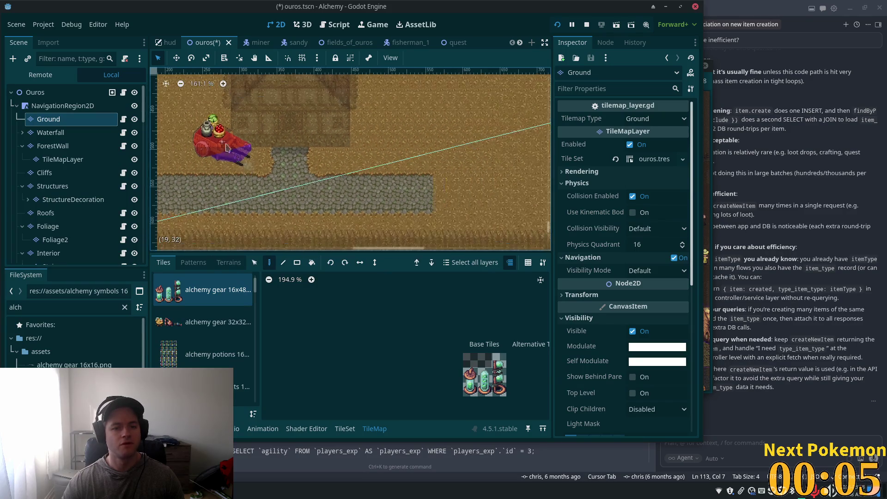
pyautogui.click(76, 95)
pyautogui.scroll(-9, 413, 185)
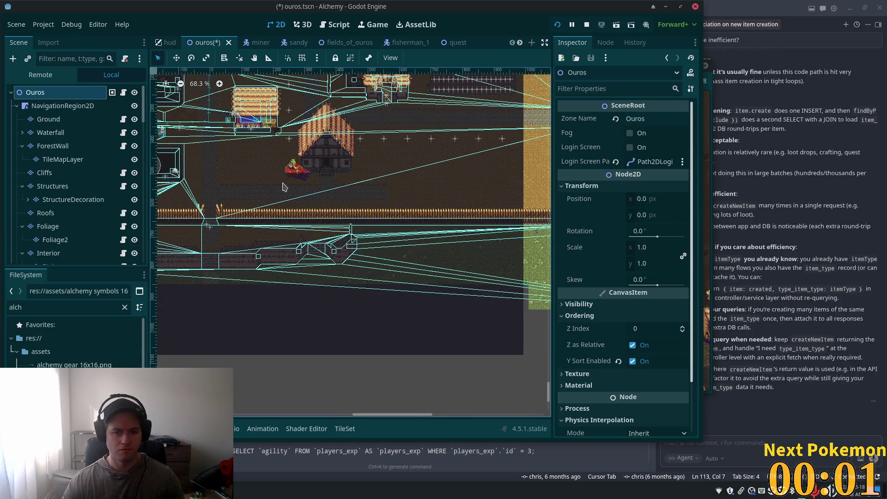
pyautogui.scroll(4, 315, 209)
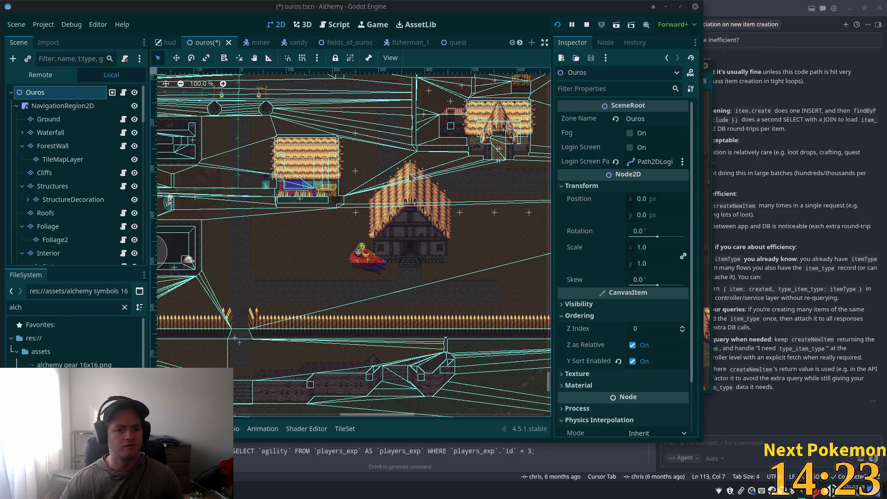
# Dismiss the accidental Save dialog and select the Interior TileMapLayer.
pyautogui.hotkey('ctrl', 's')
pyautogui.click(602, 409)
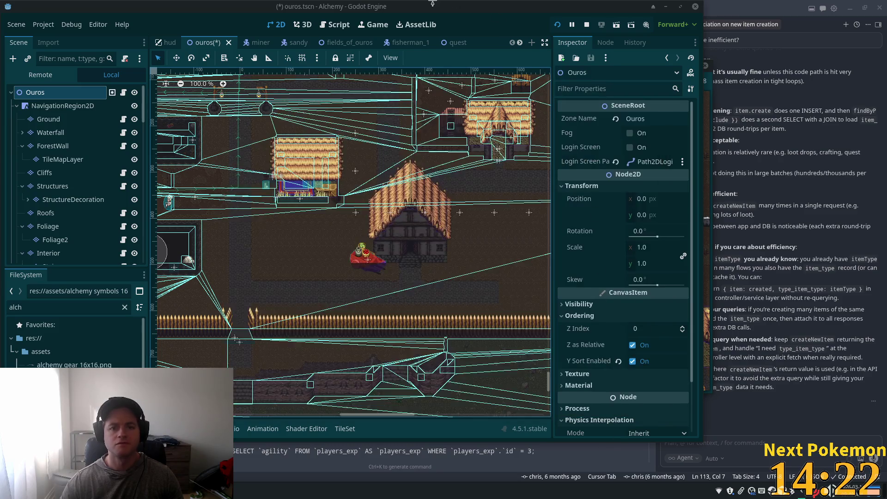
pyautogui.scroll(10, 365, 190)
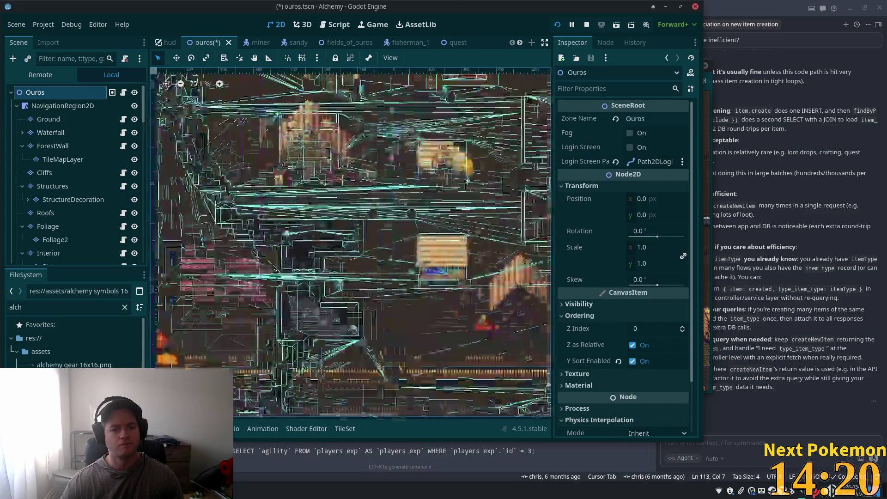
pyautogui.click(73, 200)
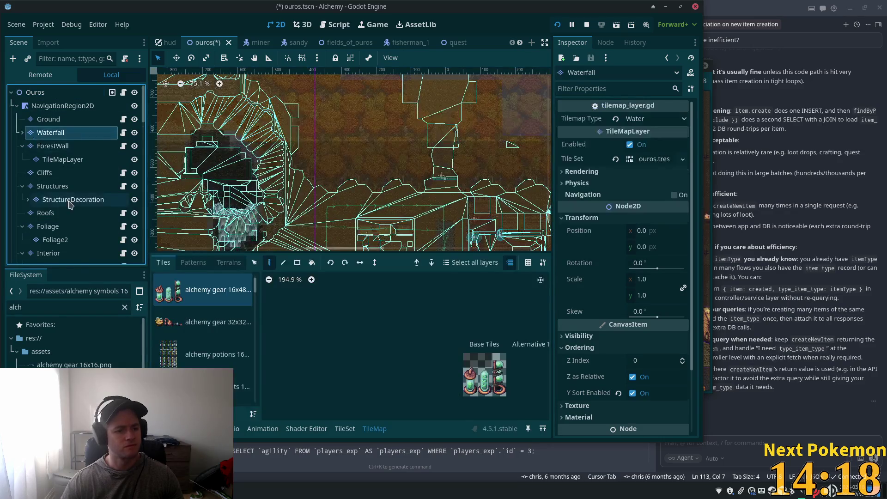
pyautogui.scroll(-3, 70, 185)
pyautogui.click(63, 169)
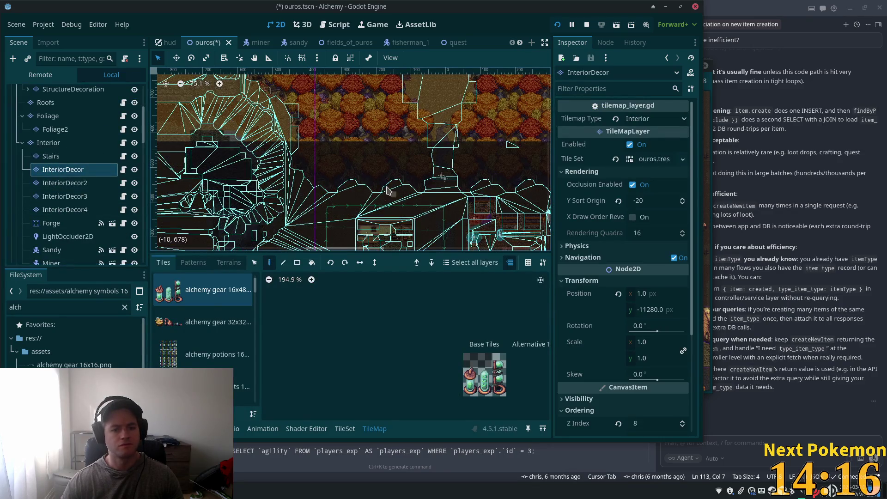
pyautogui.scroll(5, 430, 185)
pyautogui.click(49, 142)
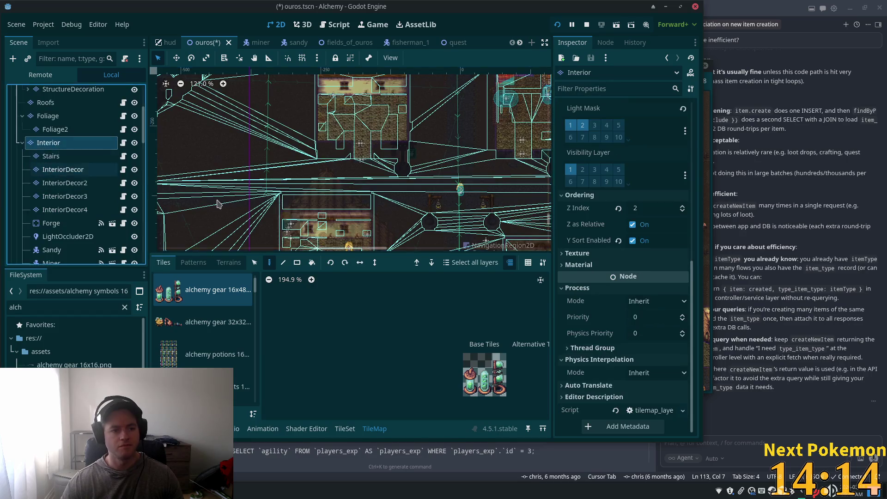
# Box-select a block of interior room tiles, pan left, and switch to the Paint tool.
pyautogui.scroll(1, 369, 212)
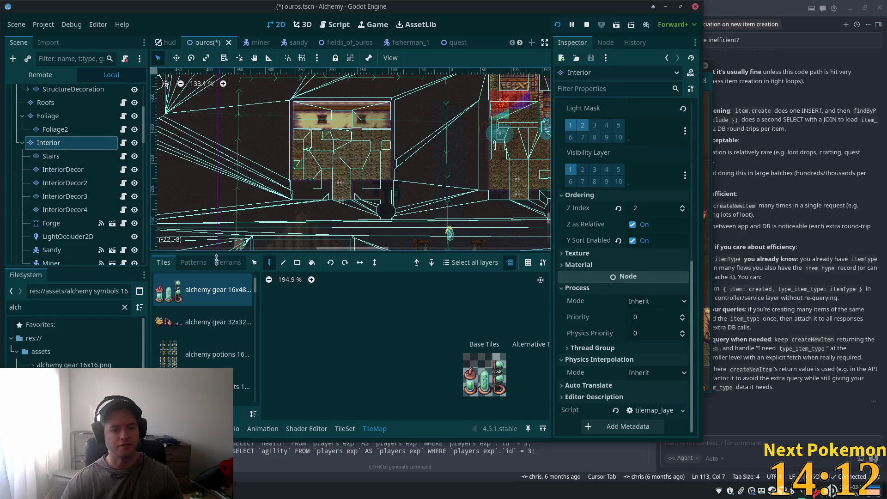
pyautogui.click(252, 263)
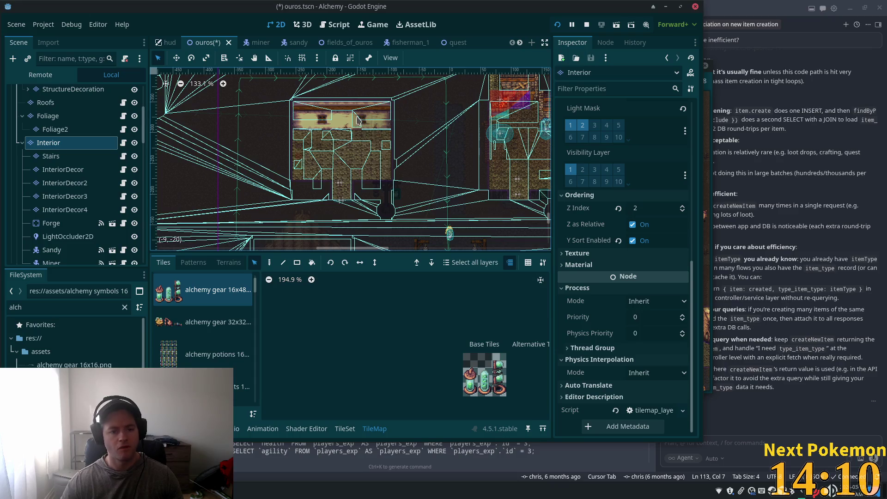
pyautogui.moveTo(275, 100)
pyautogui.mouseDown()
pyautogui.moveTo(455, 226)
pyautogui.moveTo(431, 219)
pyautogui.moveTo(487, 231)
pyautogui.mouseUp()
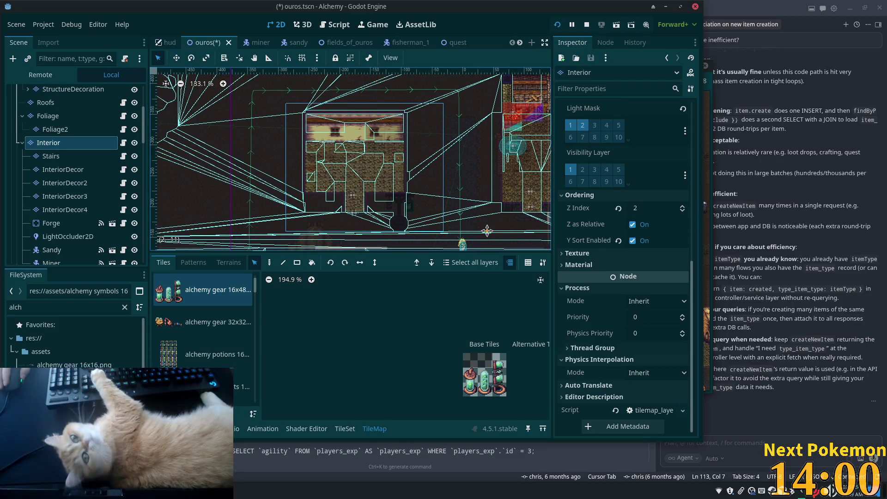
pyautogui.moveTo(487, 231)
pyautogui.mouseDown()
pyautogui.moveTo(497, 224)
pyautogui.moveTo(308, 219)
pyautogui.mouseUp()
pyautogui.scroll(-5, 192, 159)
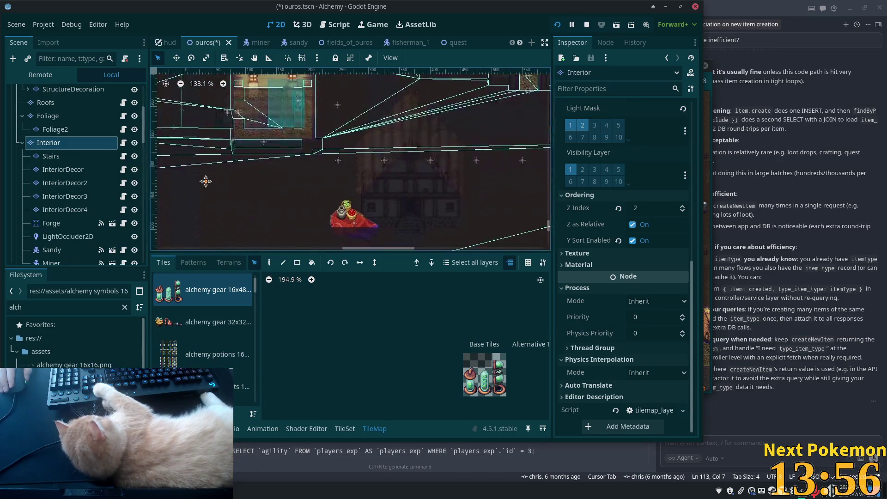
pyautogui.scroll(4, 441, 194)
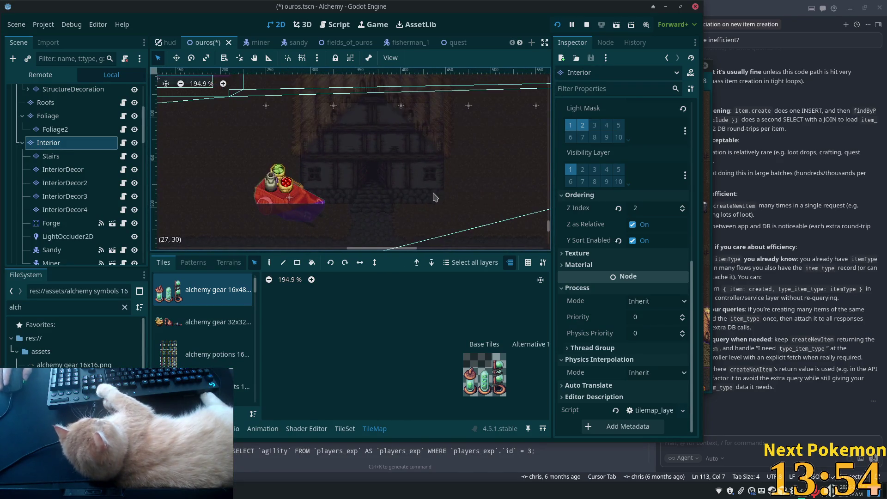
pyautogui.click(269, 266)
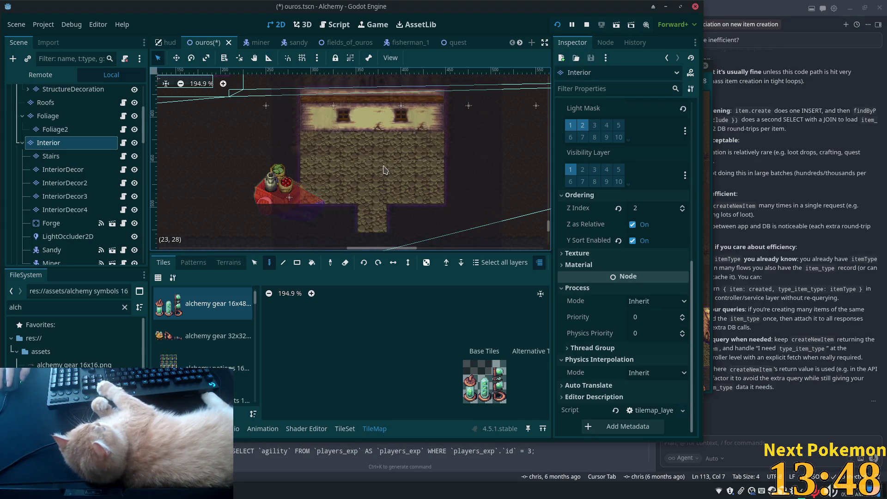
pyautogui.scroll(-2, 386, 170)
pyautogui.scroll(-1, 352, 159)
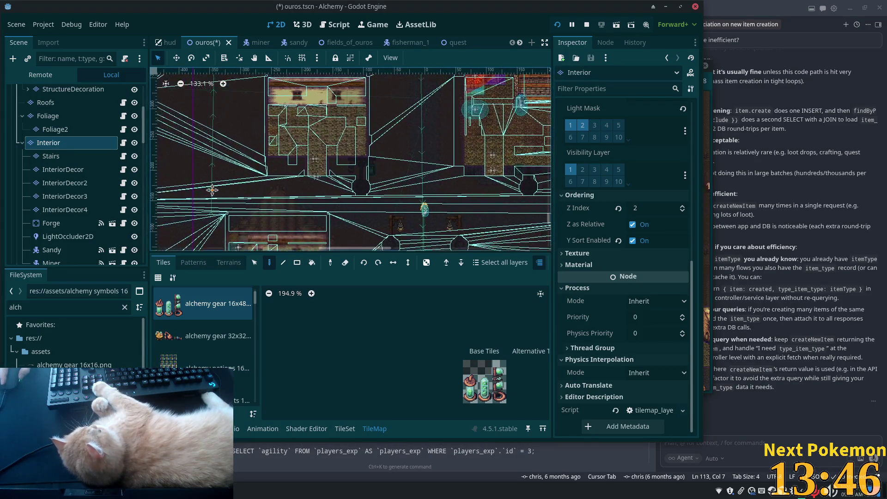
# Draw a 13×12 Rectangle-tool block over the shop interior, then select Ouros.
pyautogui.moveTo(193, 94); pyautogui.dragTo(274, 193)
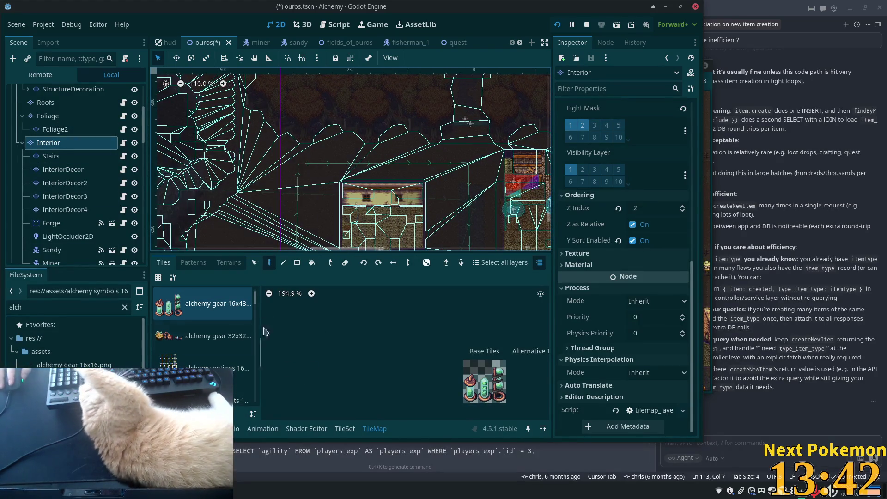
pyautogui.click(256, 265)
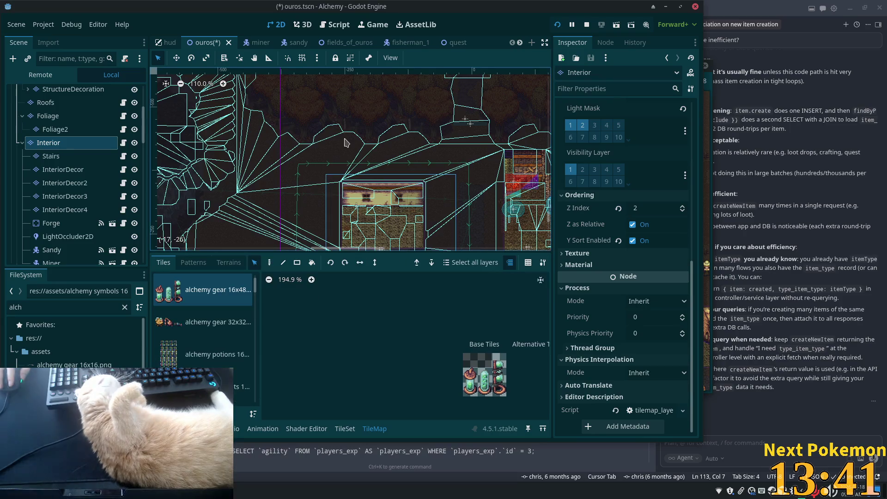
pyautogui.click(298, 263)
pyautogui.scroll(5, 342, 128)
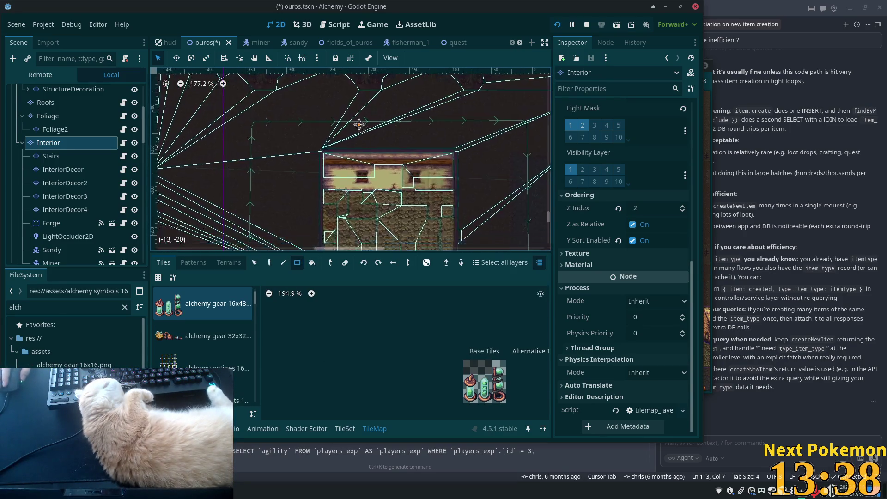
pyautogui.scroll(-3, 278, 141)
pyautogui.moveTo(265, 116); pyautogui.dragTo(383, 230)
pyautogui.scroll(7, 348, 211)
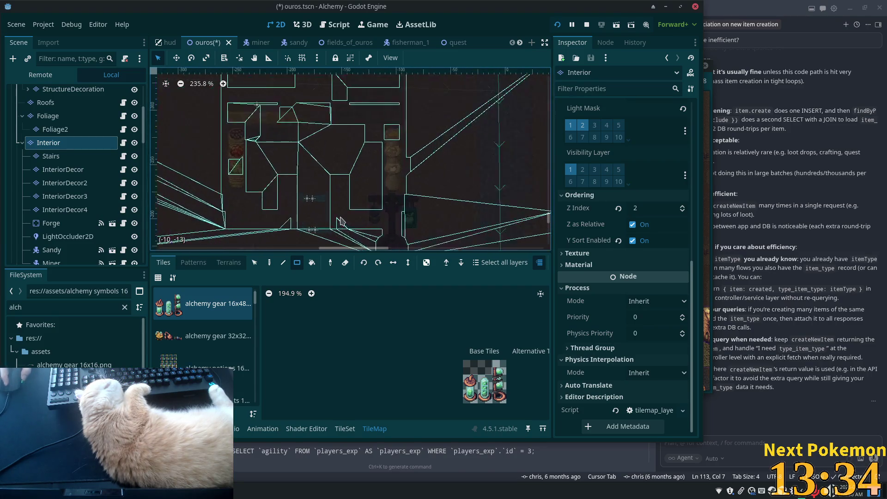
pyautogui.scroll(5, 144, 120)
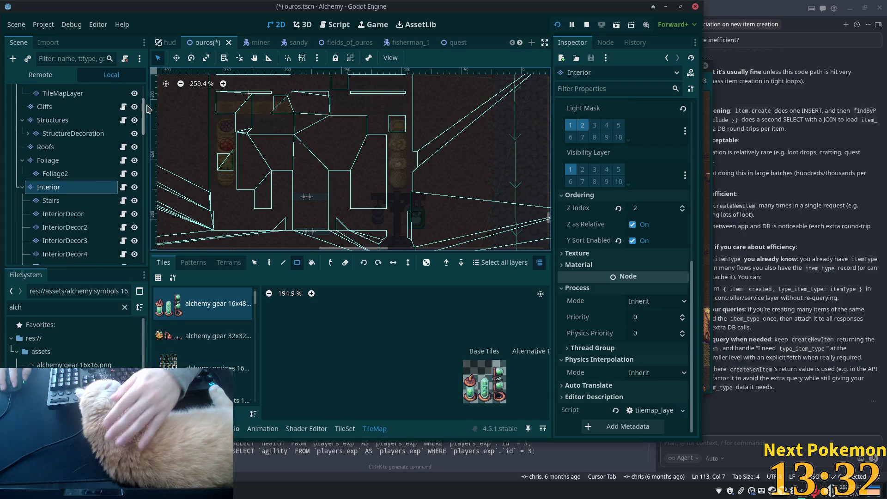
pyautogui.click(60, 92)
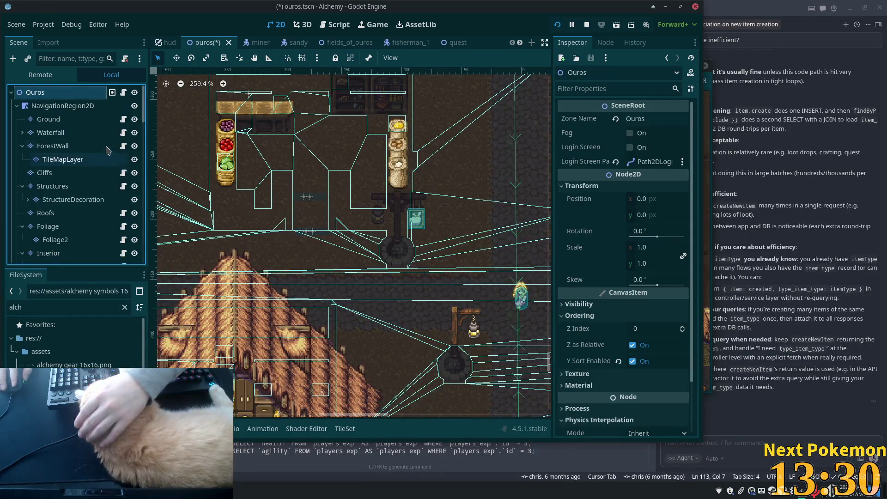
# Select both the ShopEntry and ShopExit doorway areas in the Scene tree.
pyautogui.click(303, 200)
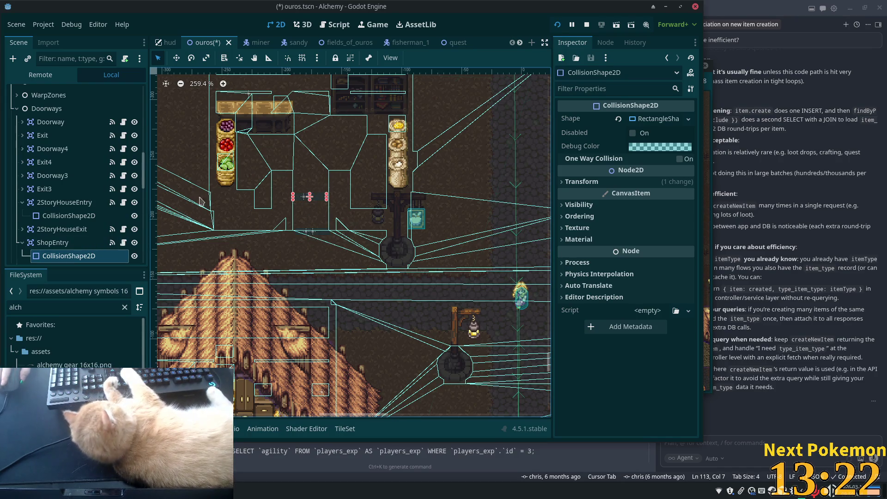
pyautogui.scroll(-2, 104, 213)
pyautogui.click(51, 199)
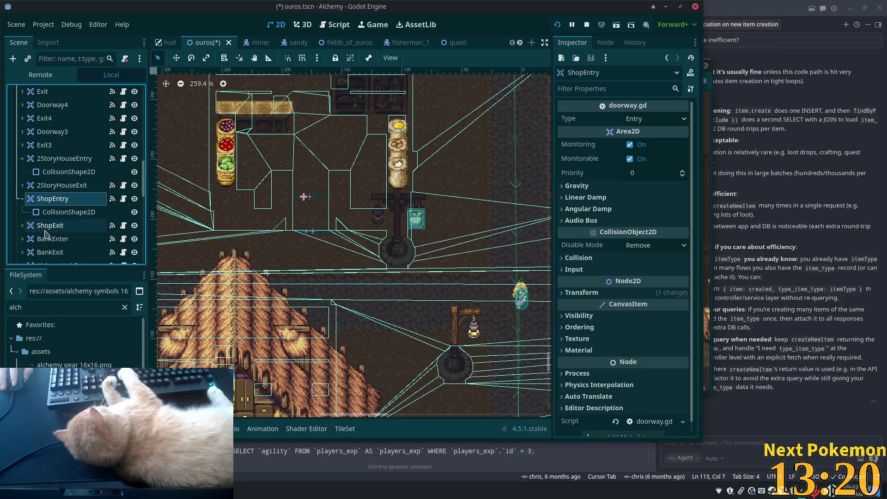
pyautogui.keyDown('ctrl'); pyautogui.click(46, 228); pyautogui.keyUp('ctrl')
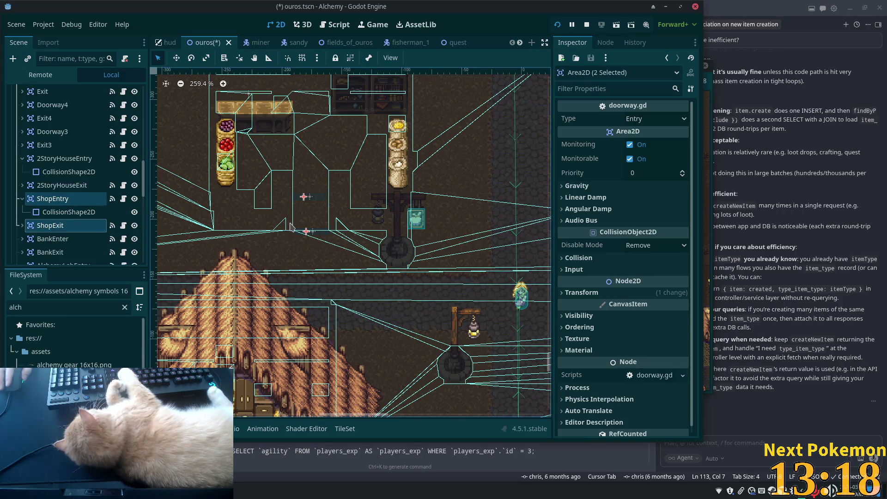
pyautogui.scroll(-3, 393, 307)
pyautogui.scroll(-2, 434, 359)
pyautogui.moveTo(434, 358)
pyautogui.mouseDown()
pyautogui.moveTo(202, 265)
pyautogui.moveTo(159, 267)
pyautogui.mouseUp()
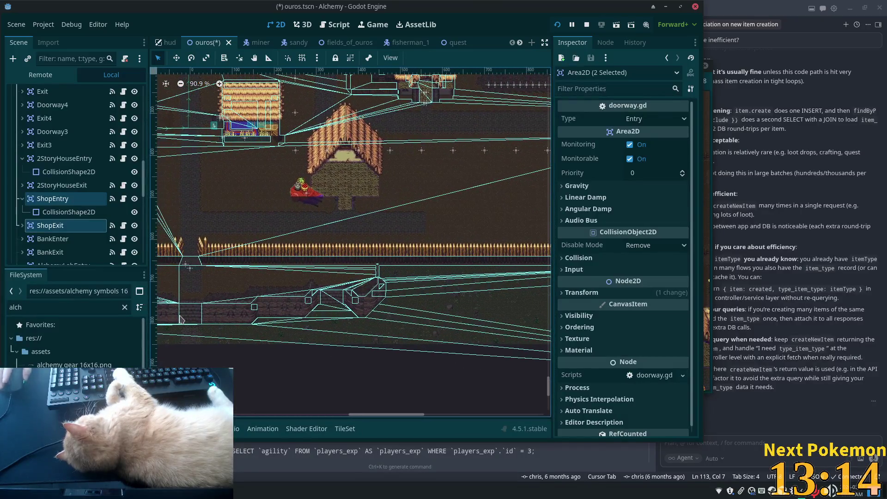
# Position the doorways with the Move tool and save ouros.tscn.
pyautogui.click(177, 58)
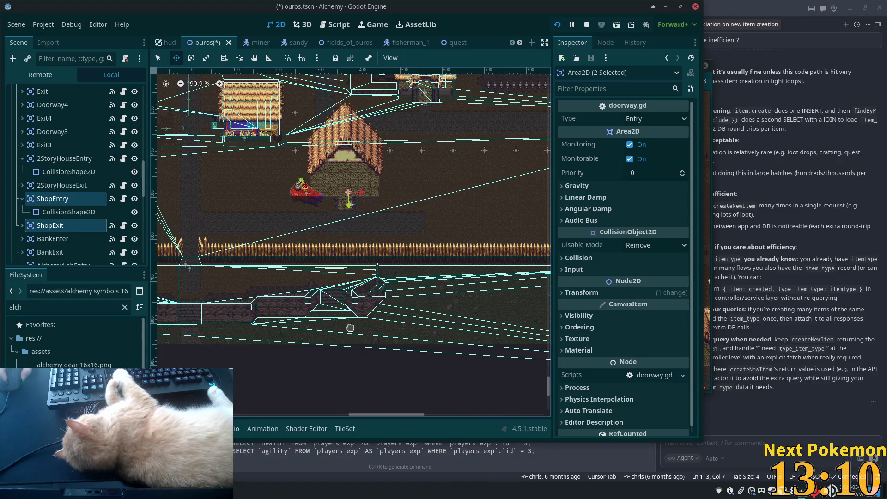
pyautogui.scroll(10, 356, 224)
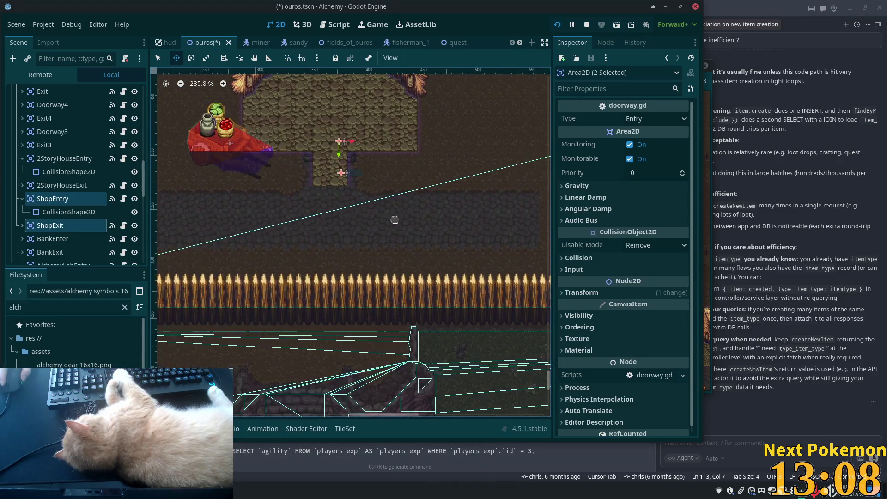
pyautogui.scroll(5, 395, 220)
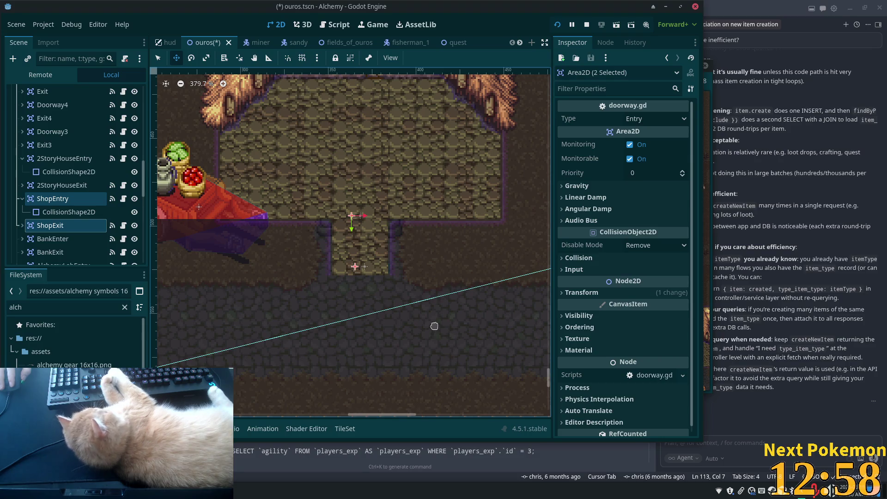
pyautogui.hotkey('ctrl', 's')
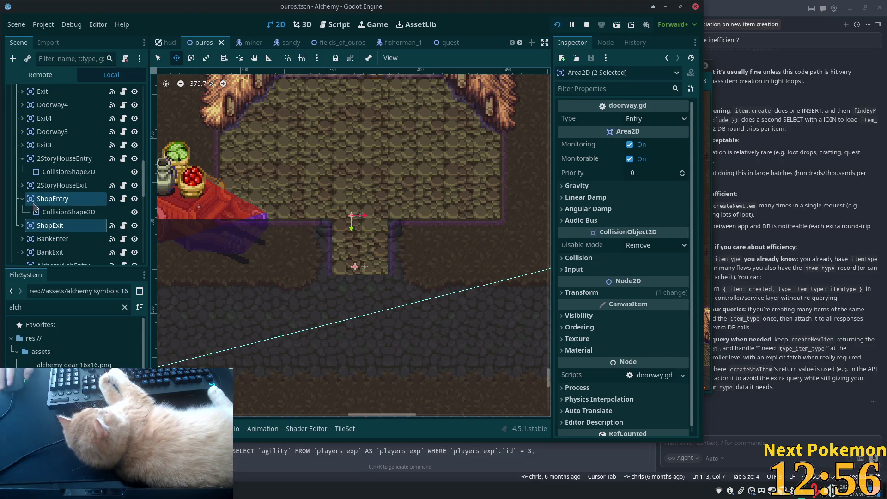
# Inspect the InteriorDecor, InteriorDecor2, Stairs and Interior tile layers in the Scene tree.
pyautogui.scroll(-5, 58, 203)
pyautogui.scroll(-6, 257, 242)
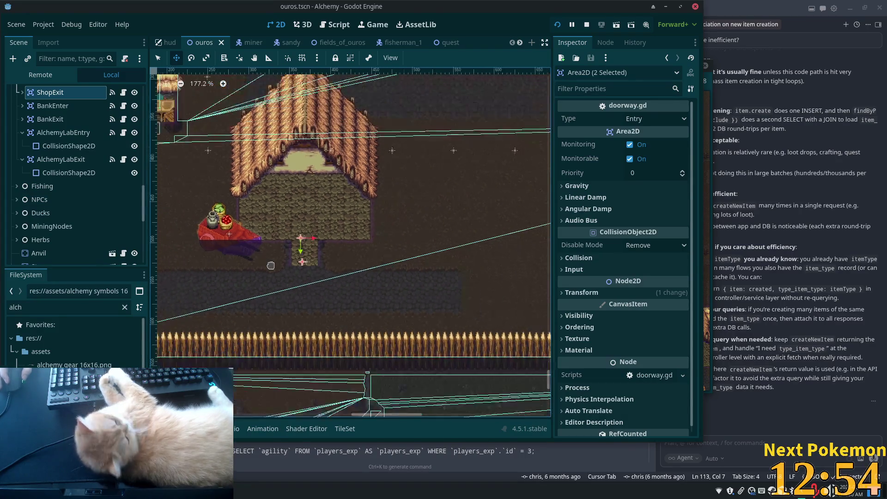
pyautogui.scroll(3, 401, 325)
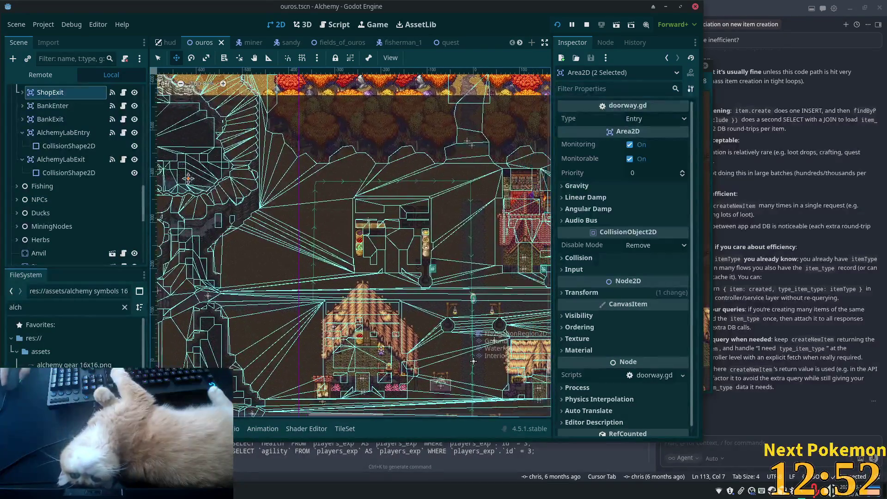
pyautogui.scroll(3, 333, 268)
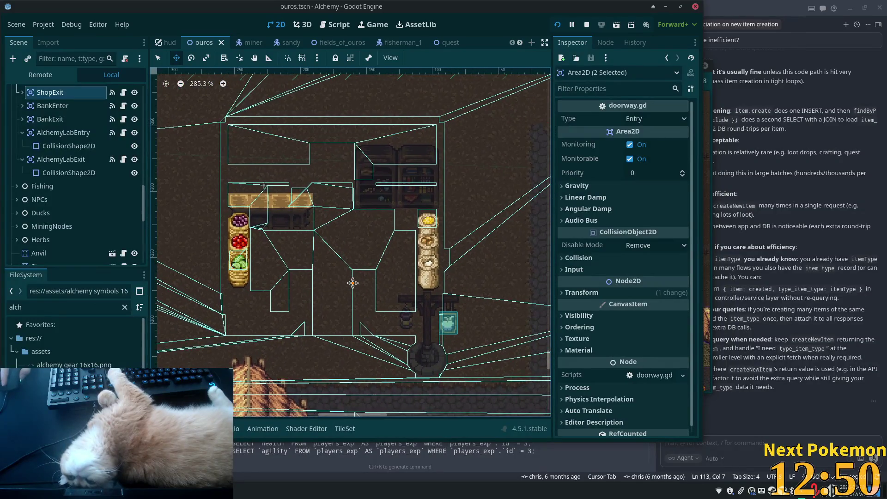
pyautogui.scroll(5, 83, 175)
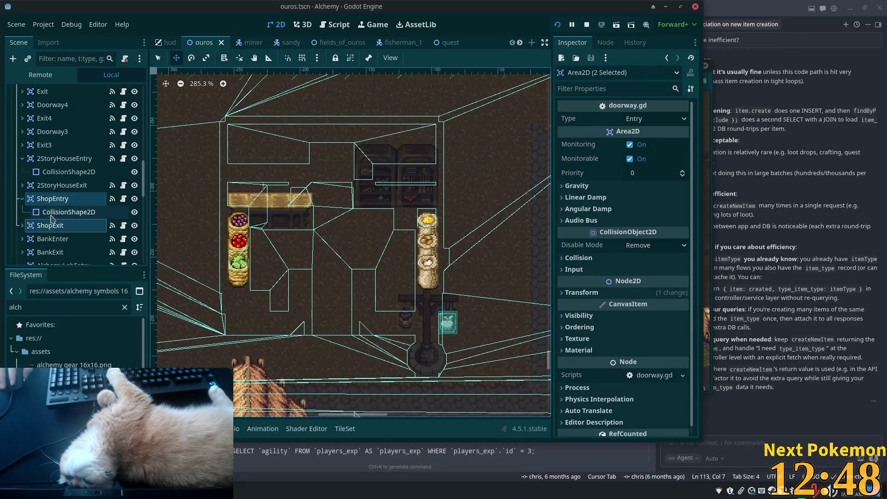
pyautogui.moveTo(147, 177); pyautogui.dragTo(148, 122)
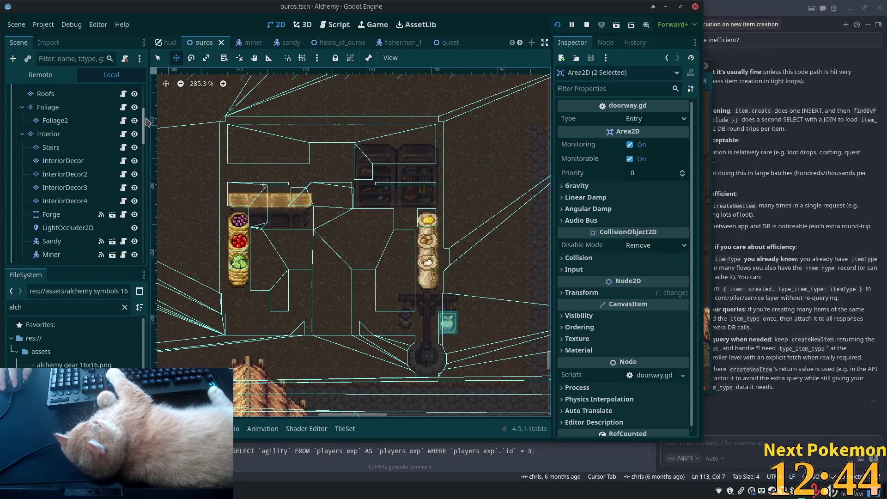
pyautogui.scroll(5, 147, 122)
pyautogui.scroll(-6, 146, 122)
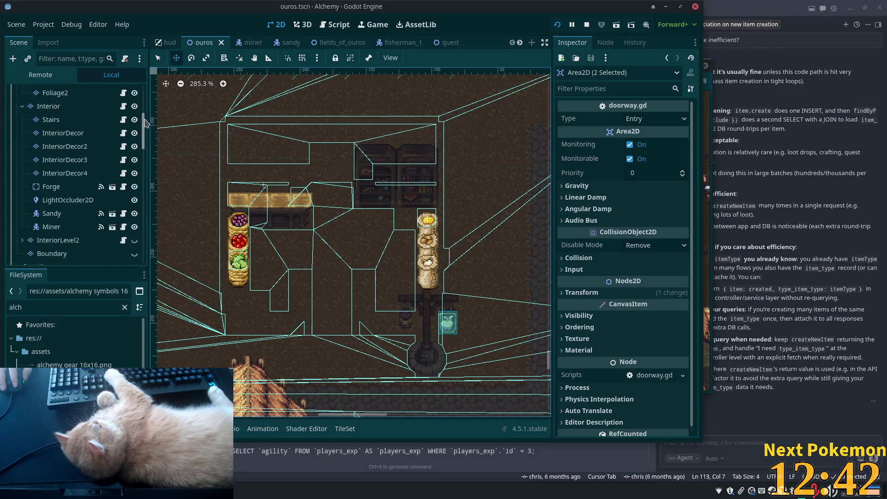
pyautogui.scroll(2, 146, 123)
pyautogui.click(63, 190)
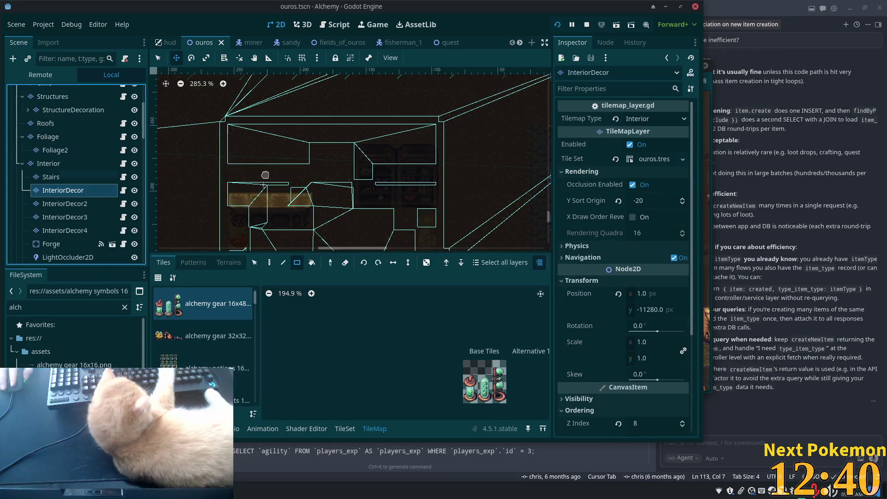
pyautogui.scroll(-2, 265, 175)
pyautogui.click(74, 204)
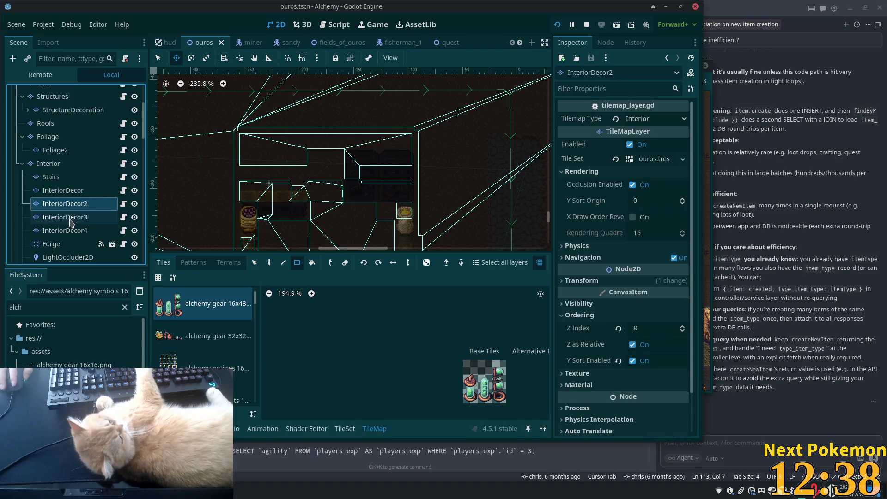
pyautogui.click(71, 230)
pyautogui.click(69, 204)
pyautogui.click(64, 177)
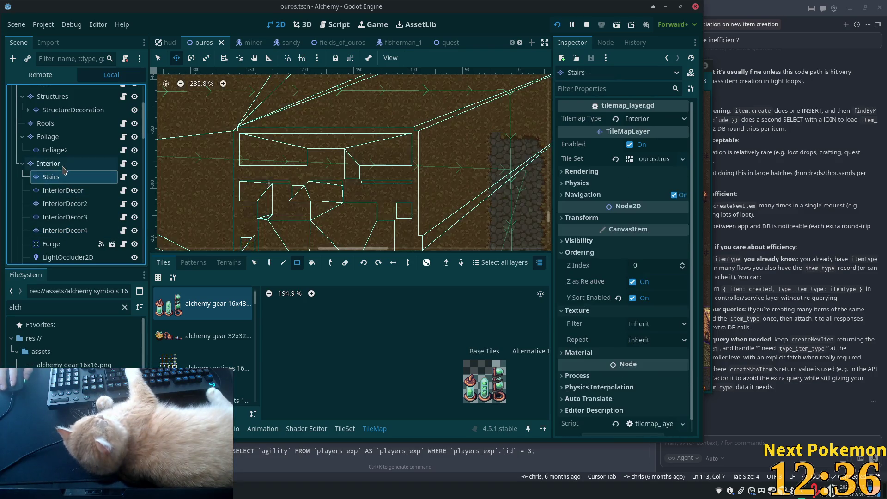
pyautogui.click(64, 166)
# On InteriorDecor, select a block of interior tiles and paint new contents onto the shop shelf.
pyautogui.moveTo(279, 202); pyautogui.dragTo(284, 160)
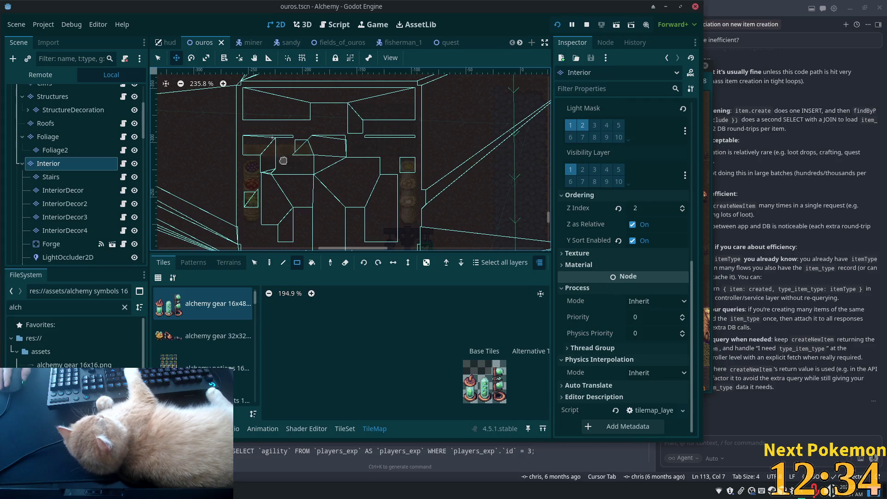
pyautogui.click(253, 263)
pyautogui.scroll(-4, 227, 166)
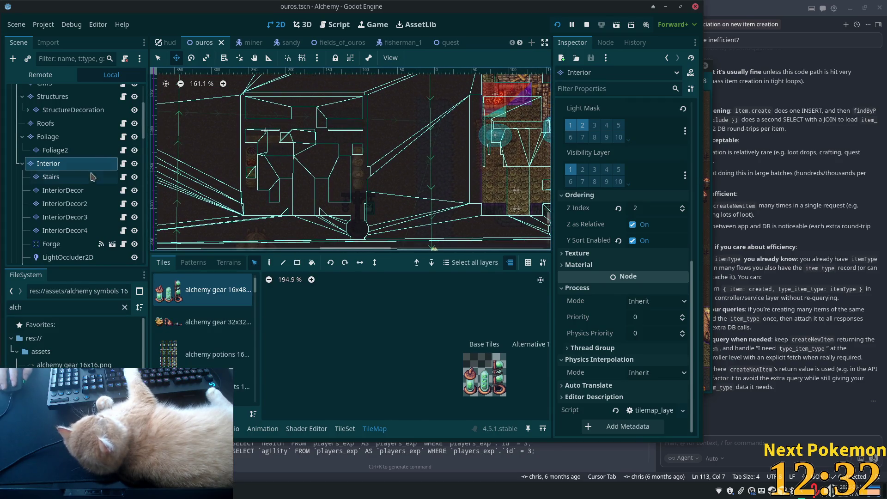
pyautogui.click(73, 190)
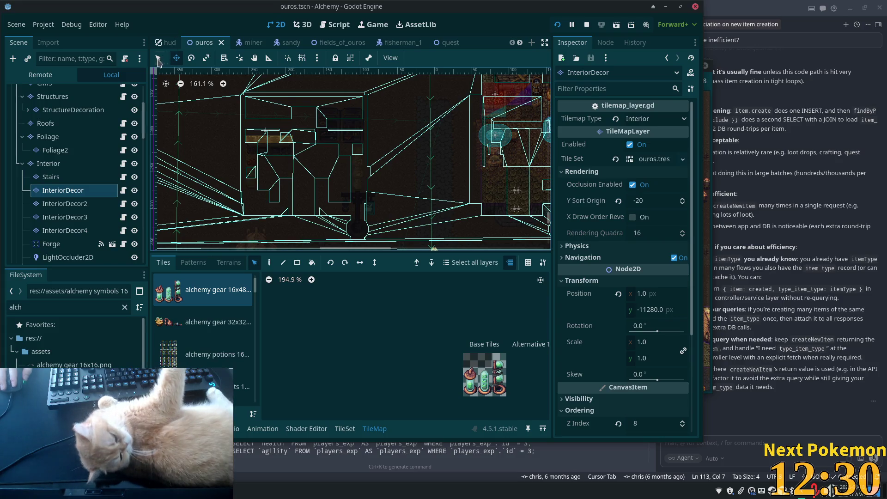
pyautogui.moveTo(234, 107)
pyautogui.mouseDown()
pyautogui.moveTo(329, 215)
pyautogui.moveTo(376, 231)
pyautogui.mouseUp()
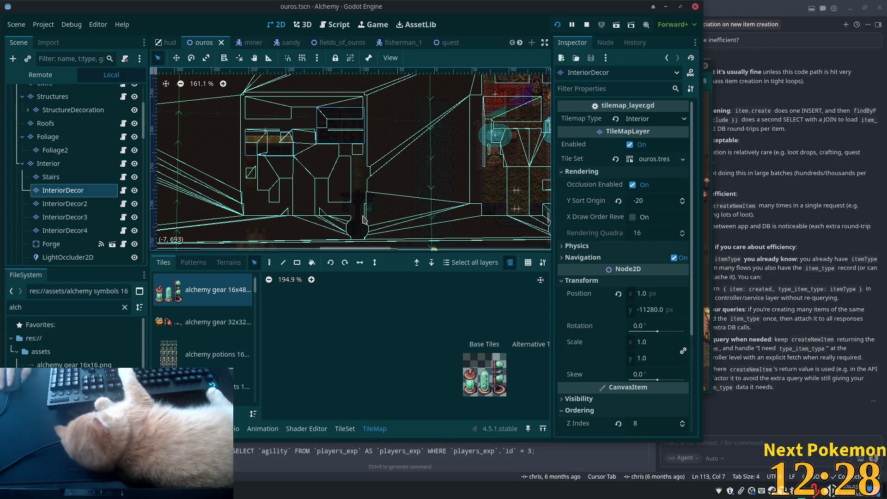
pyautogui.scroll(2, 363, 219)
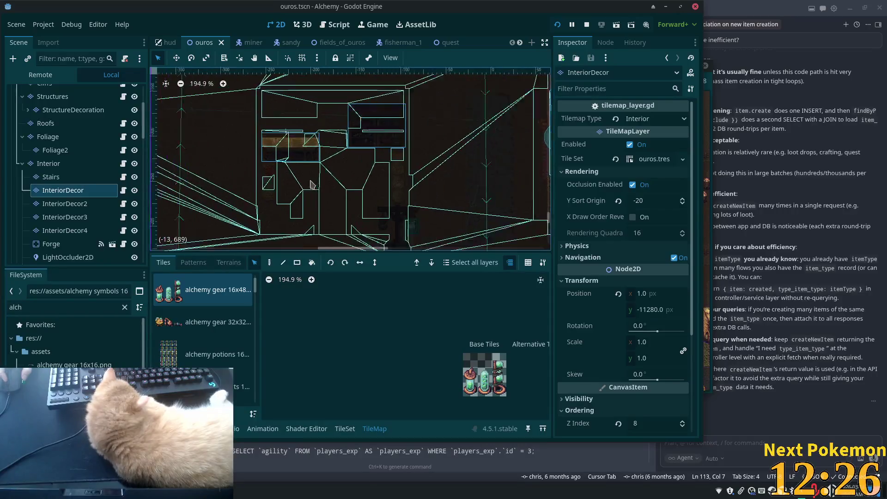
pyautogui.scroll(2, 312, 185)
pyautogui.moveTo(483, 212)
pyautogui.mouseDown()
pyautogui.moveTo(534, 212)
pyautogui.moveTo(522, 142)
pyautogui.mouseUp()
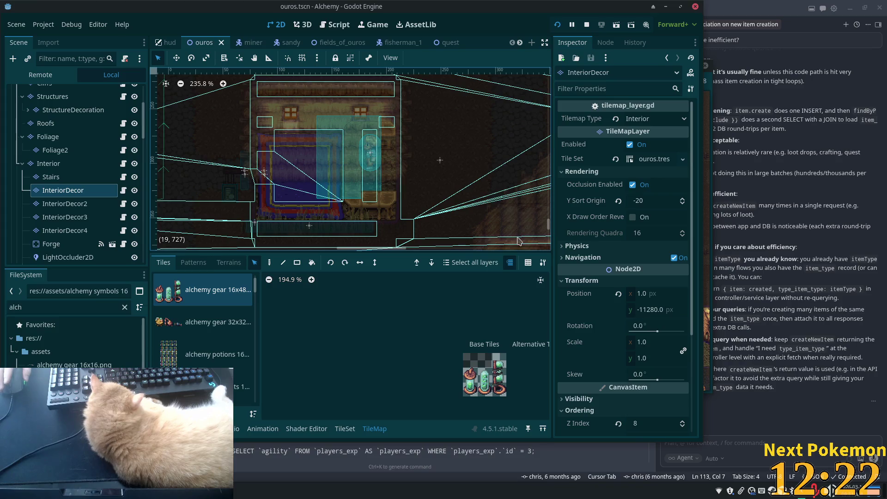
pyautogui.moveTo(519, 241); pyautogui.dragTo(285, 79)
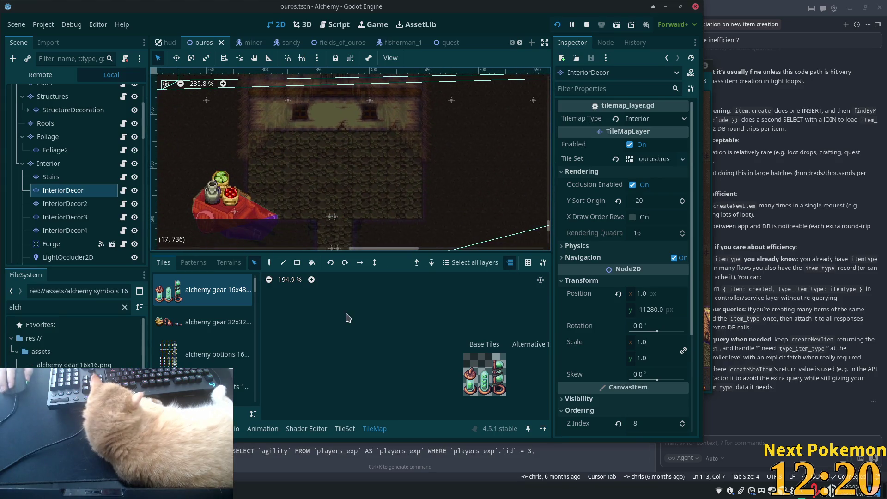
pyautogui.click(271, 263)
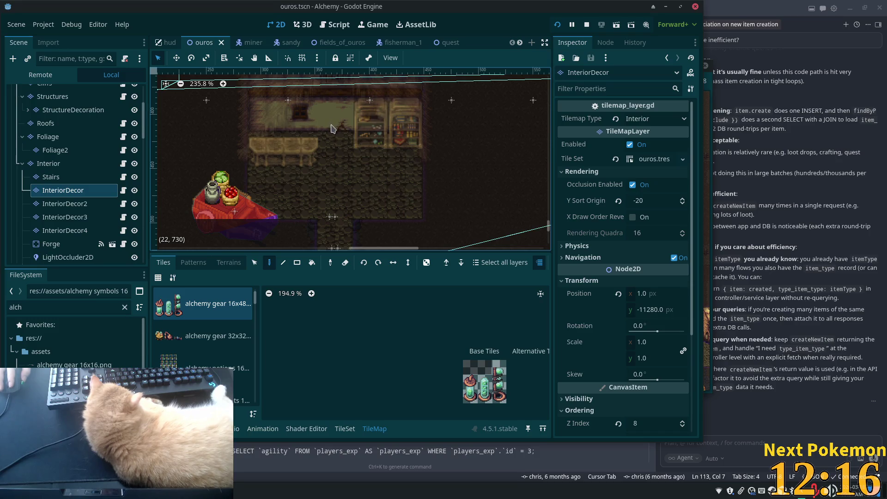
pyautogui.click(336, 144)
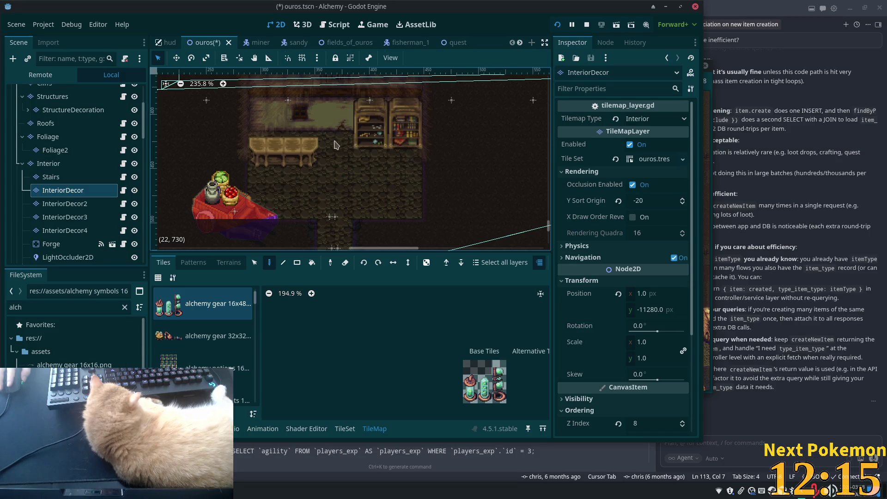
# Reframe the interior room on InteriorDecor2, toggling Select and Paint, then choose InteriorDecor3.
pyautogui.click(59, 206)
pyautogui.moveTo(208, 120)
pyautogui.mouseDown()
pyautogui.moveTo(523, 194)
pyautogui.moveTo(549, 230)
pyautogui.mouseUp()
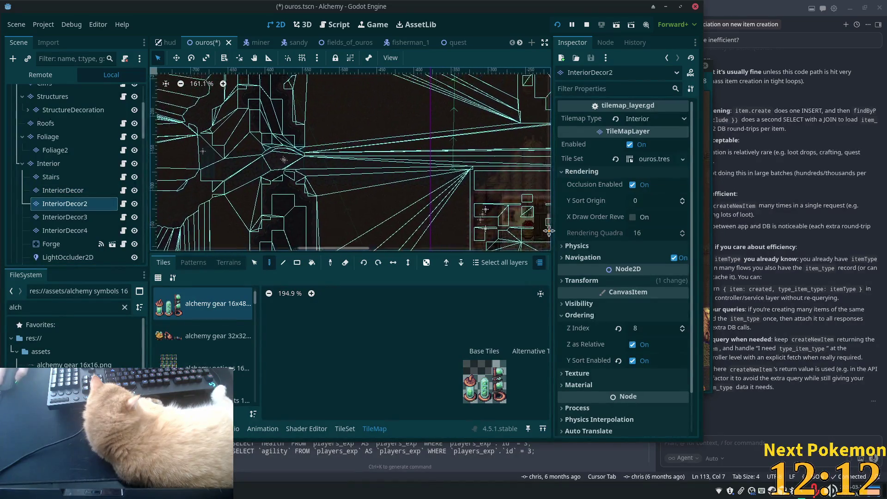
pyautogui.scroll(-5, 370, 137)
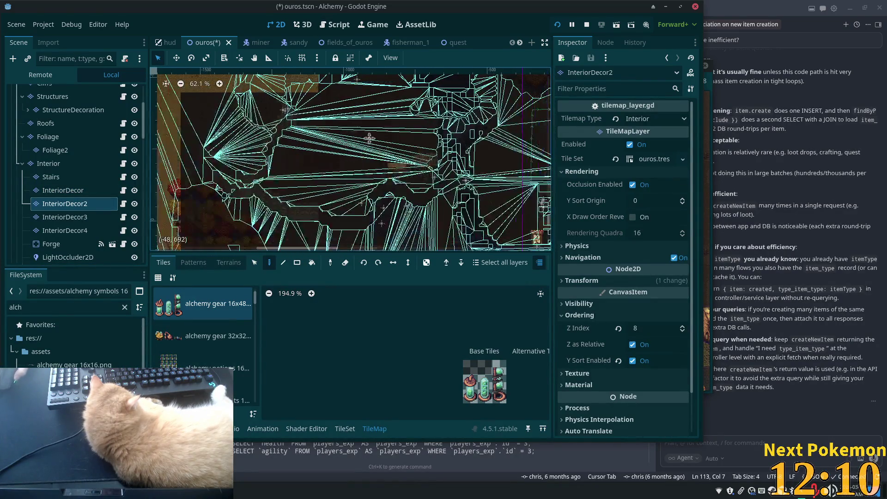
pyautogui.scroll(2, 370, 138)
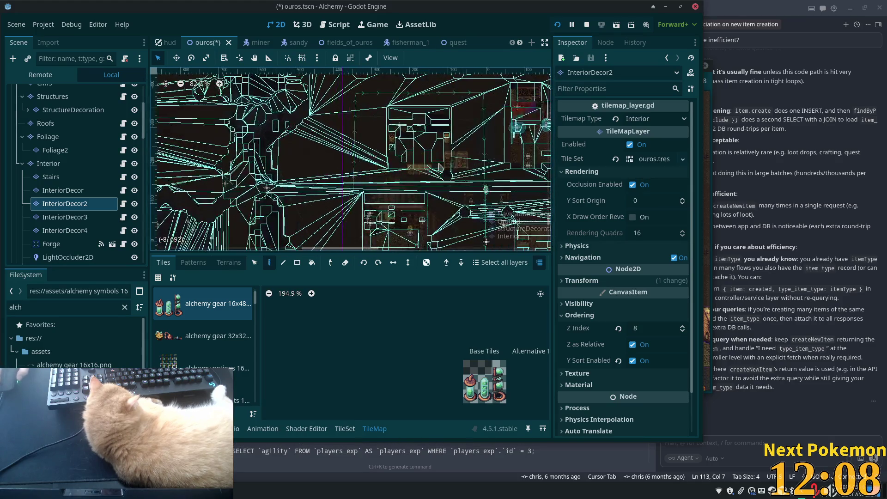
pyautogui.scroll(4, 439, 166)
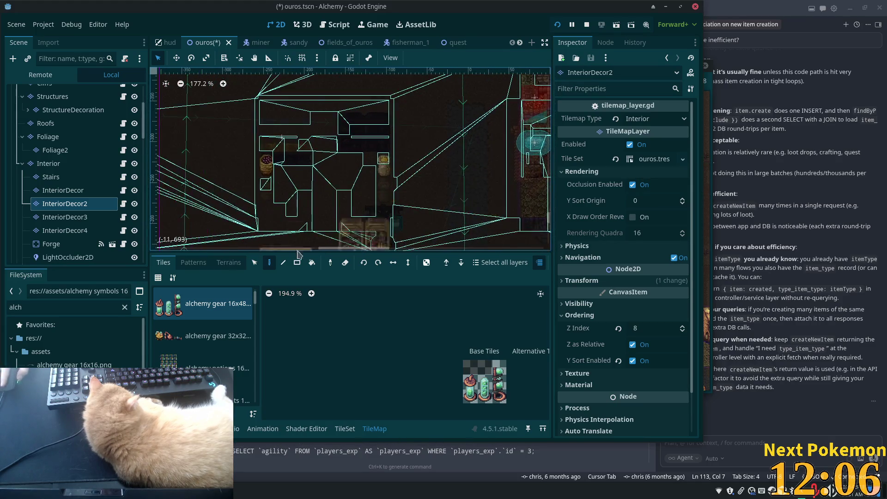
pyautogui.click(254, 262)
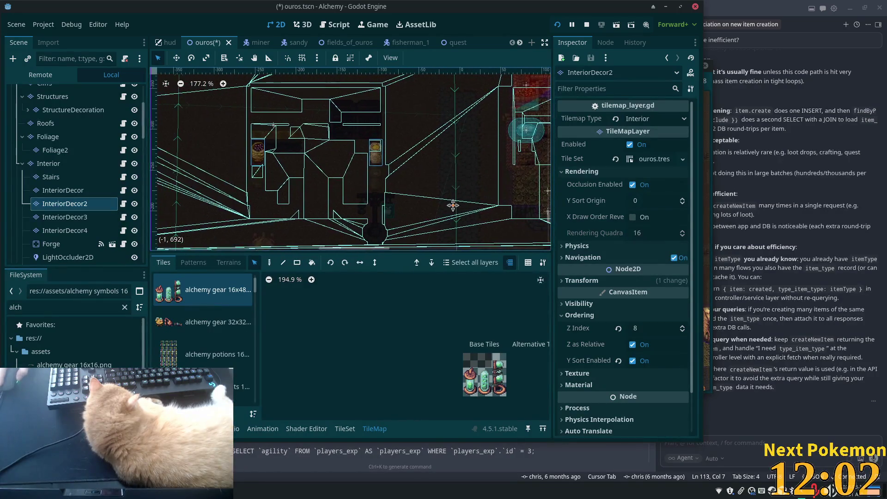
pyautogui.moveTo(456, 204)
pyautogui.mouseDown()
pyautogui.moveTo(515, 184)
pyautogui.moveTo(378, 147)
pyautogui.mouseUp()
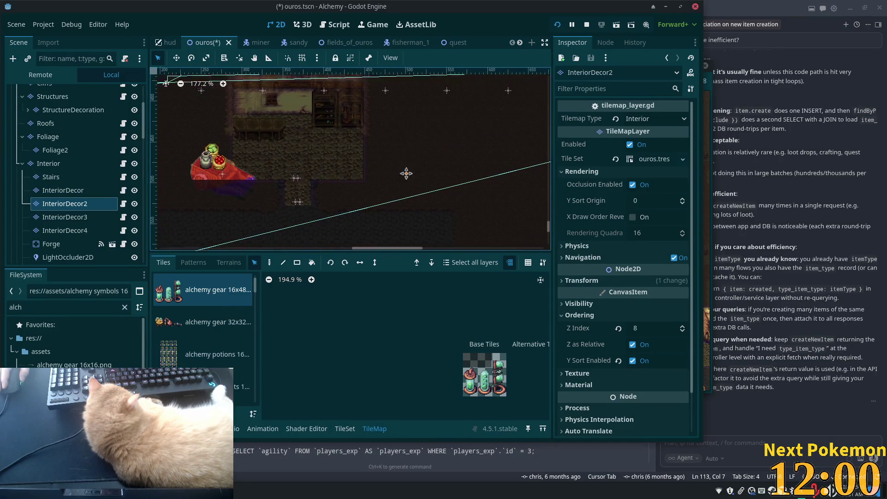
pyautogui.moveTo(407, 173); pyautogui.dragTo(429, 203)
pyautogui.click(275, 261)
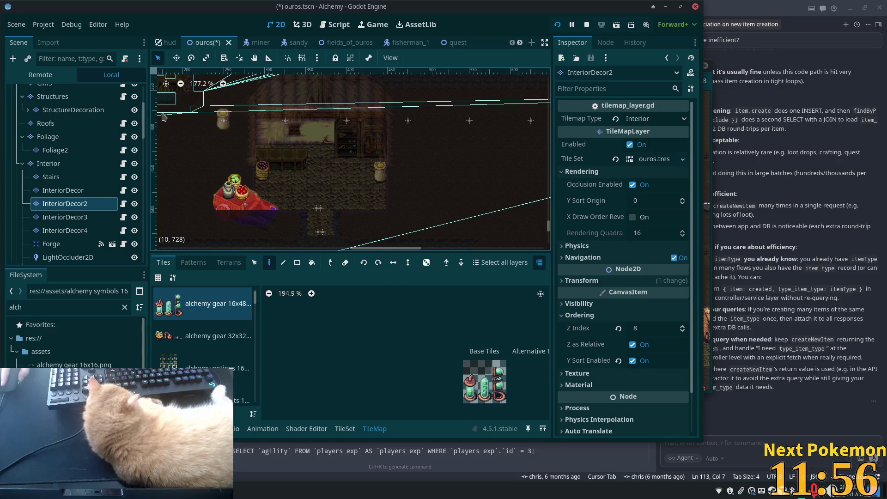
pyautogui.scroll(10, 230, 225)
pyautogui.hscroll(-15, 229, 226)
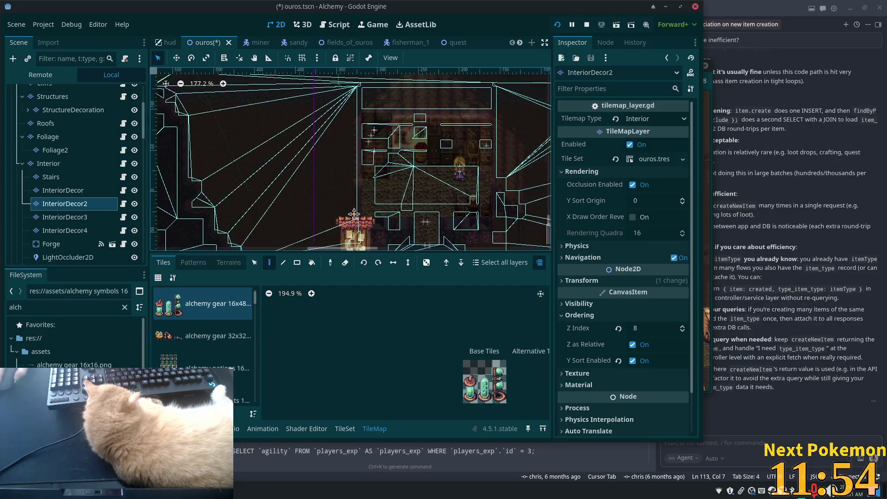
pyautogui.hscroll(3, 287, 185)
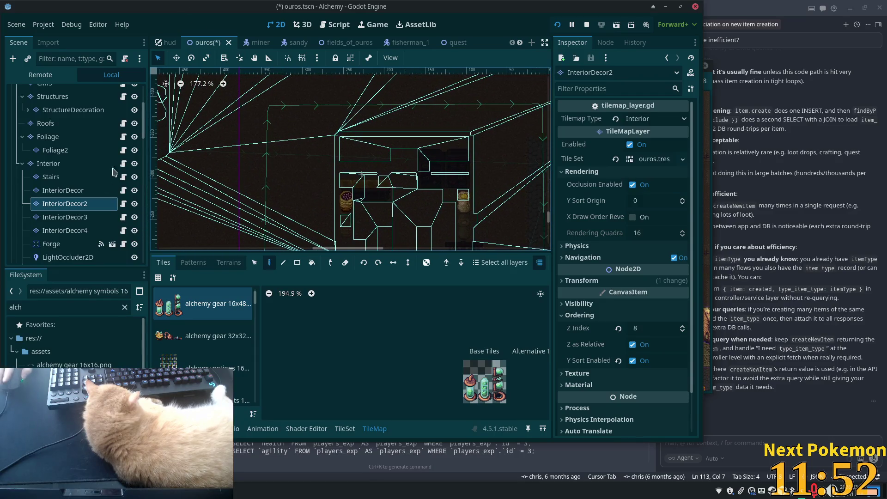
pyautogui.click(85, 221)
pyautogui.scroll(-3, 192, 143)
pyautogui.hscroll(3, 192, 143)
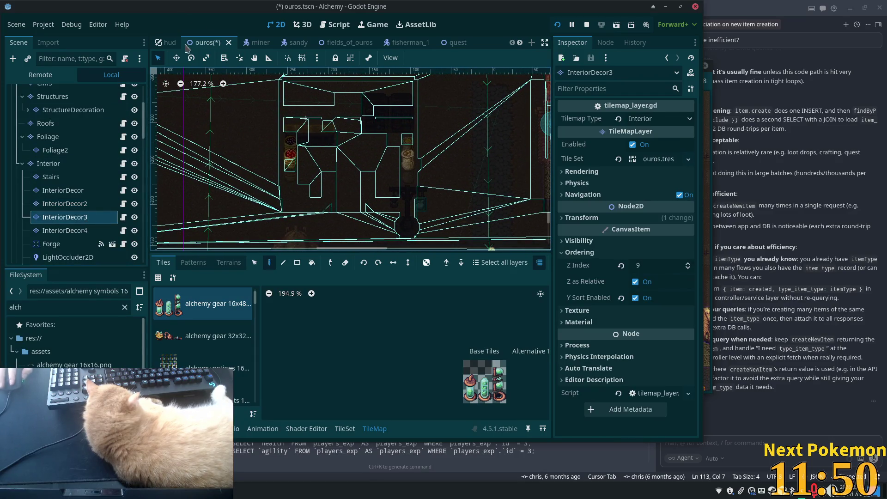
# Box-select a block of interior tiles, then pick the InteriorDecor4 layer.
pyautogui.press('s')
pyautogui.moveTo(247, 110)
pyautogui.mouseDown()
pyautogui.moveTo(255, 126)
pyautogui.moveTo(495, 231)
pyautogui.mouseUp()
pyautogui.hscroll(5, 492, 231)
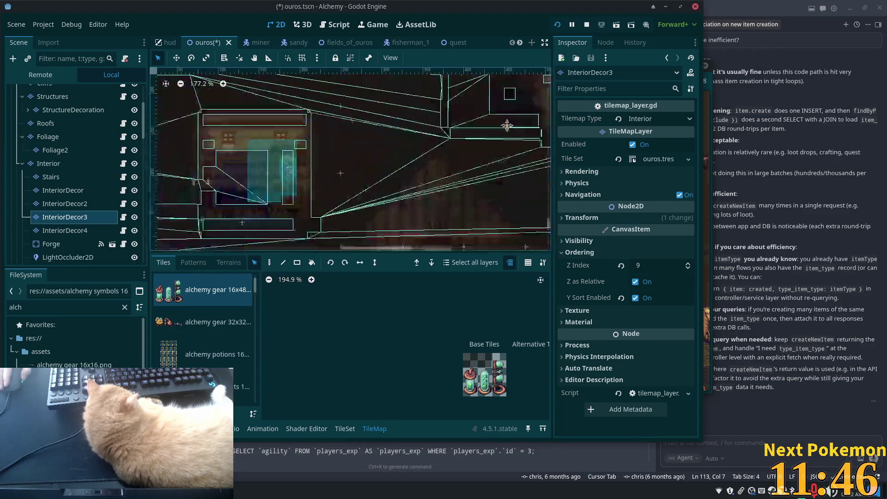
pyautogui.press('d')
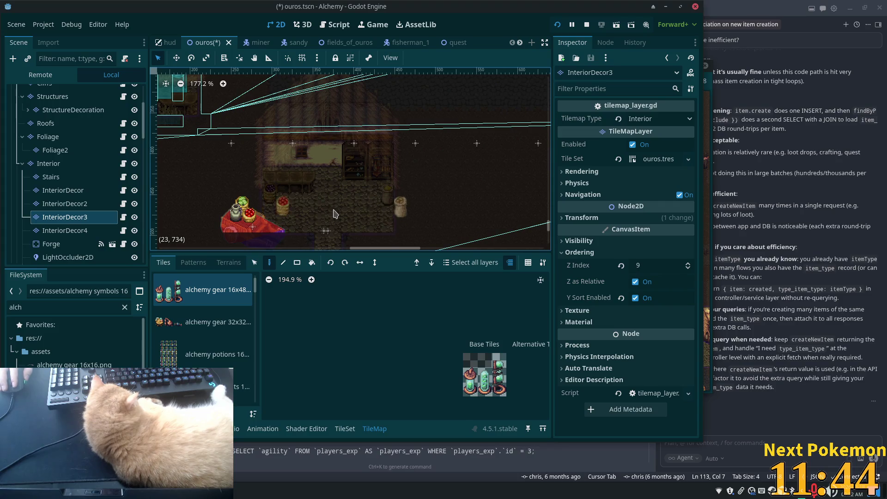
pyautogui.hscroll(-7, 245, 159)
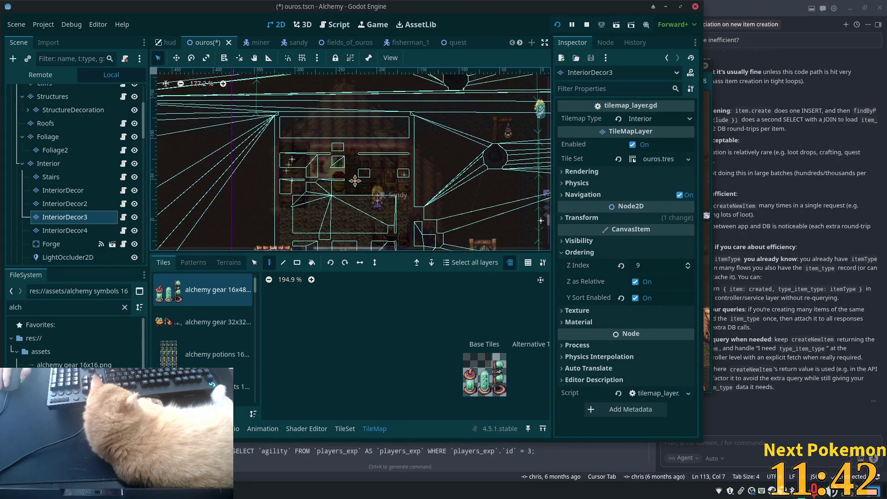
pyautogui.hscroll(2, 343, 193)
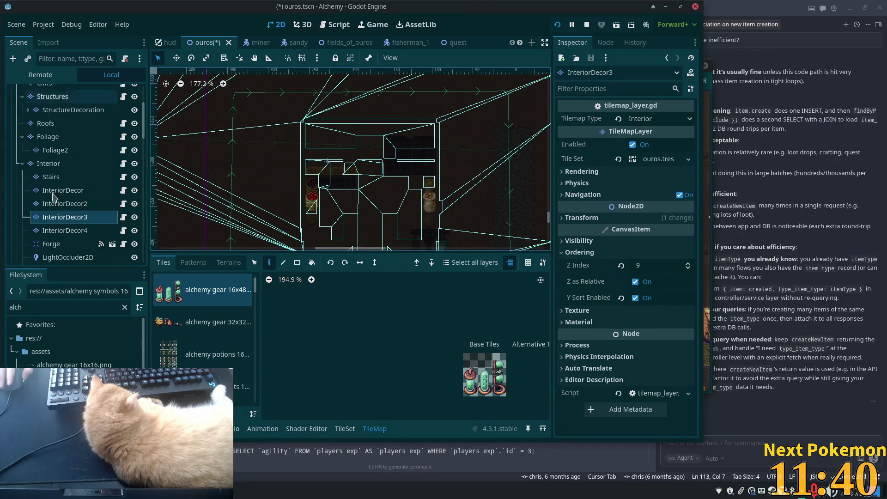
pyautogui.click(59, 231)
pyautogui.scroll(-2, 296, 158)
pyautogui.hscroll(2, 295, 157)
# Move the green pot and jar two tiles left and the green and white sacks one tile down.
pyautogui.click(254, 263)
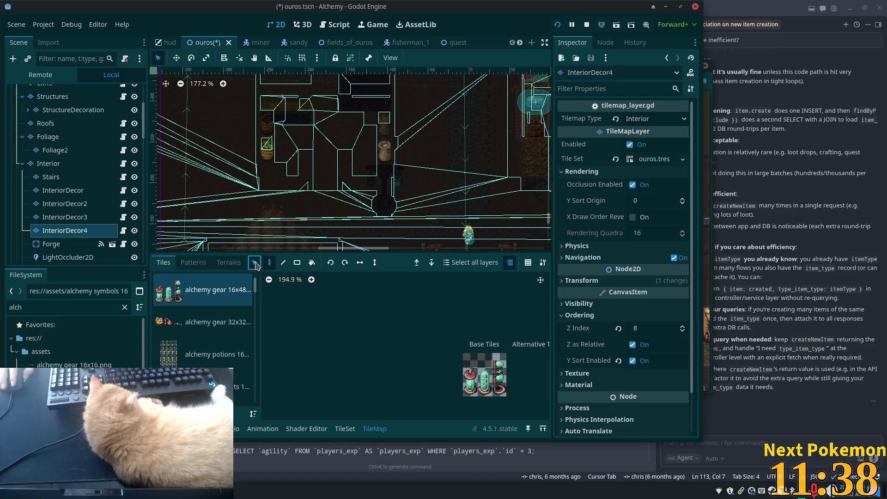
pyautogui.scroll(-5, 473, 166)
pyautogui.hscroll(5, 474, 166)
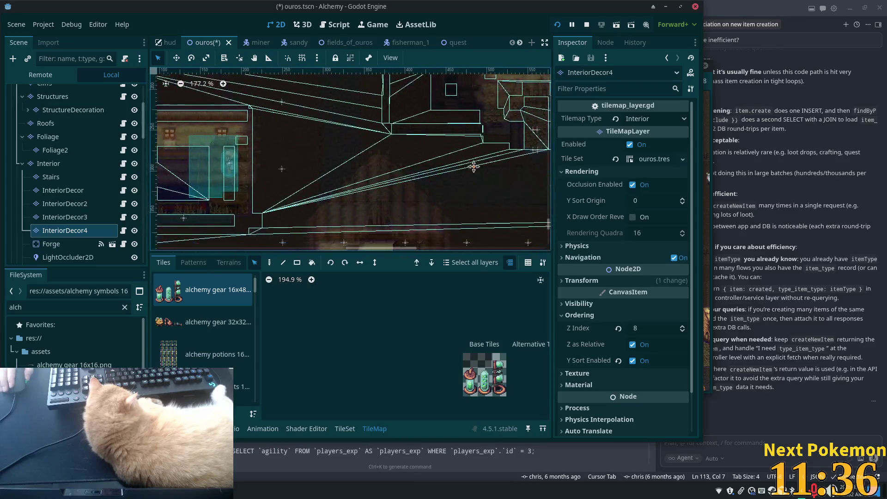
pyautogui.scroll(-3, 473, 167)
pyautogui.hscroll(1, 473, 167)
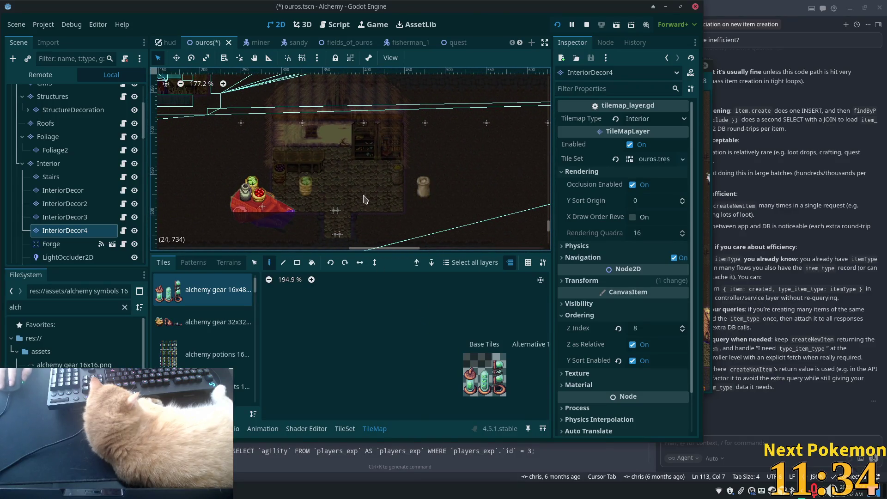
pyautogui.moveTo(365, 200); pyautogui.dragTo(337, 184)
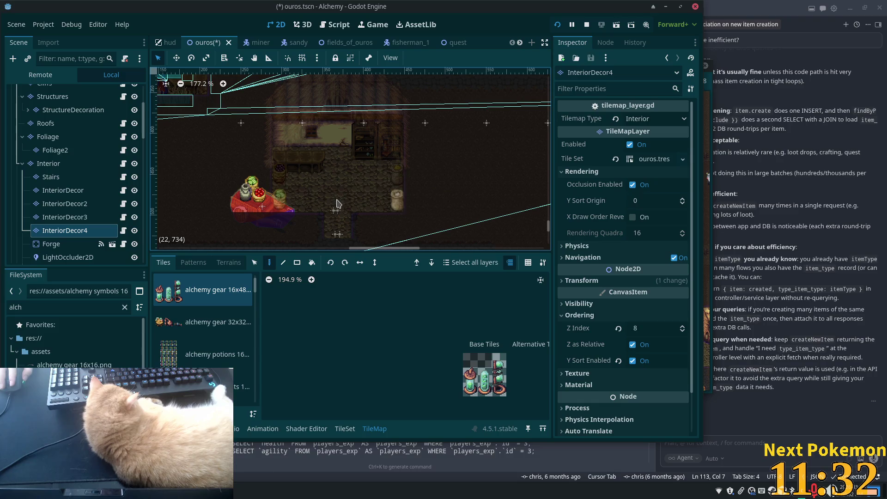
pyautogui.scroll(6, 340, 202)
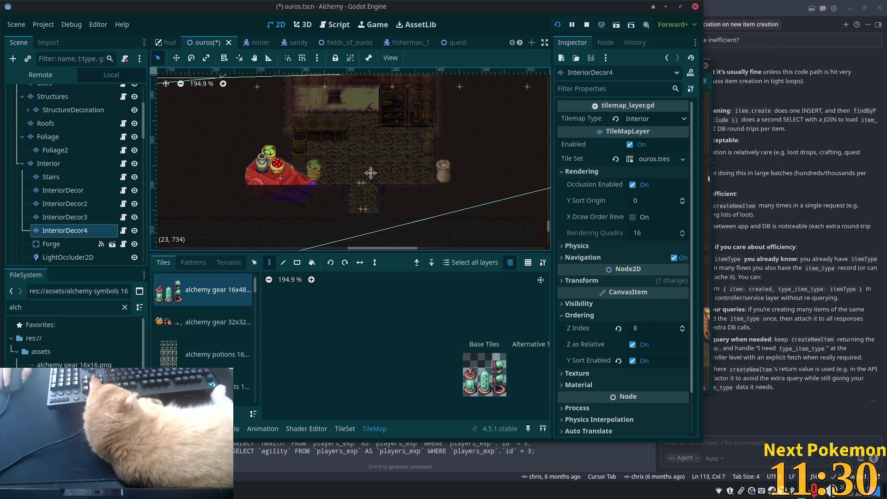
pyautogui.moveTo(390, 199)
pyautogui.mouseDown()
pyautogui.moveTo(389, 176)
pyautogui.moveTo(366, 198)
pyautogui.moveTo(387, 224)
pyautogui.mouseUp()
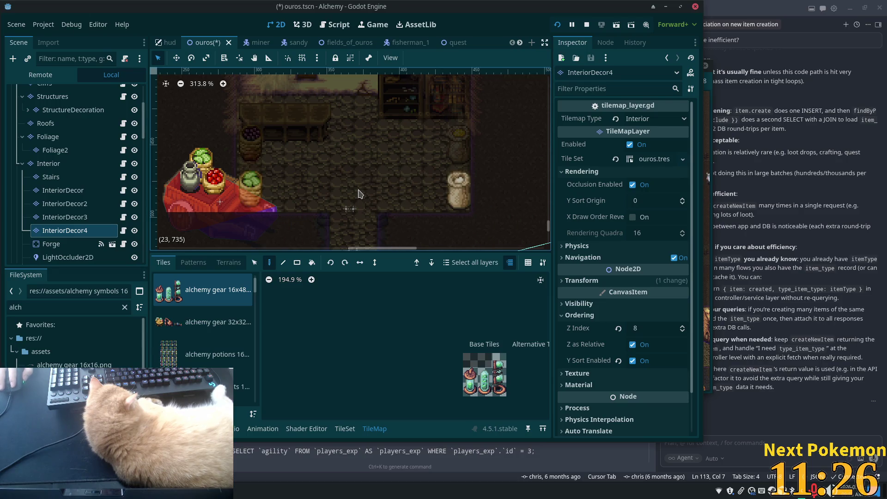
# Save the ouros scene with Ctrl+S.
pyautogui.scroll(-5, 292, 164)
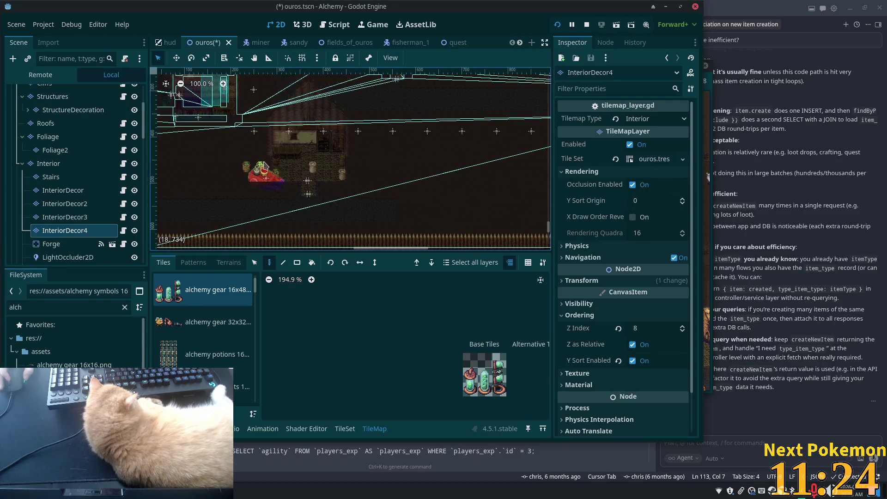
pyautogui.scroll(10, 264, 165)
pyautogui.hscroll(-10, 264, 165)
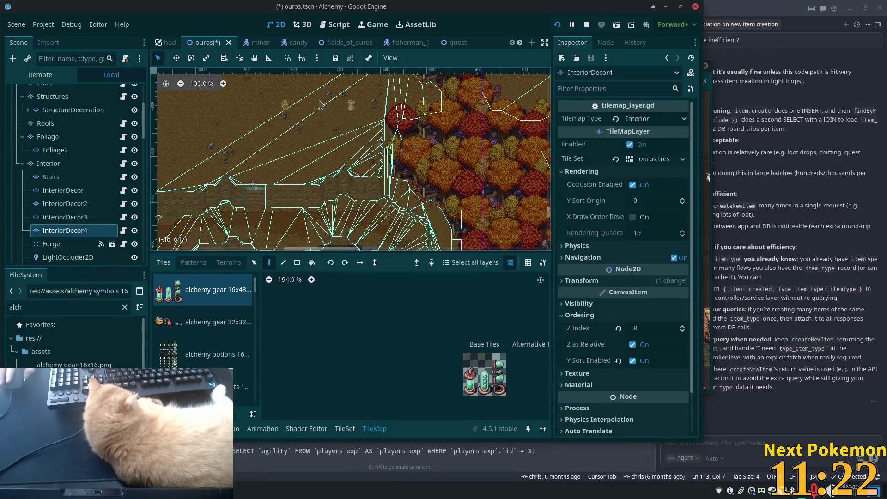
pyautogui.scroll(-4, 320, 104)
pyautogui.hscroll(-2, 287, 139)
pyautogui.hotkey('ctrl', 's')
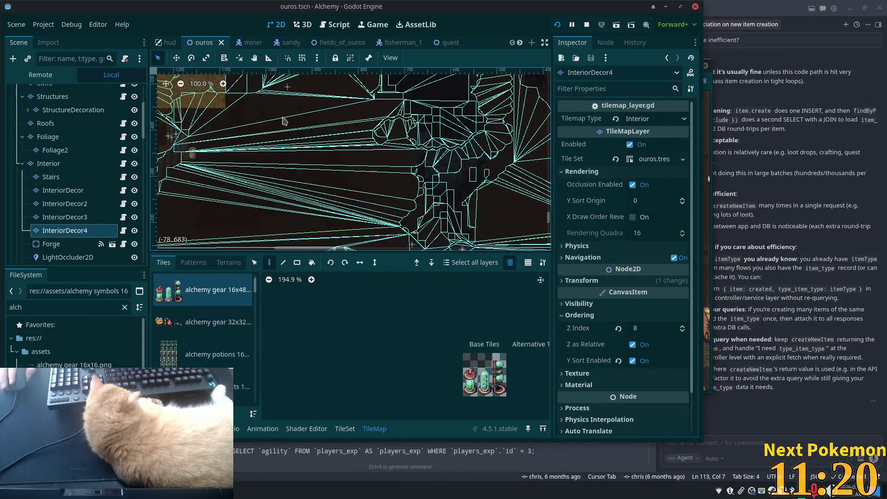
# Erase the basket, bread and sack tiles on InteriorDecor4 with a rectangle erase.
pyautogui.scroll(8, 300, 116)
pyautogui.scroll(-4, 319, 143)
pyautogui.scroll(-6, 319, 144)
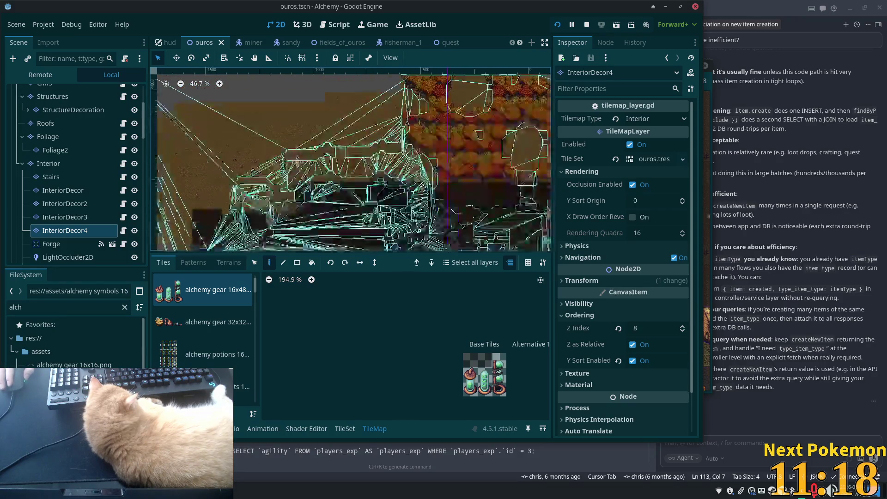
pyautogui.hscroll(5, 319, 144)
pyautogui.scroll(8, 292, 123)
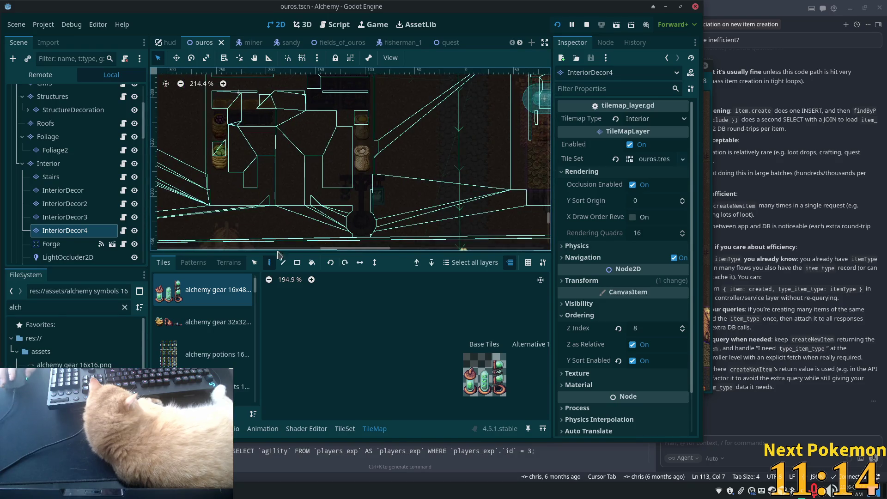
pyautogui.click(298, 263)
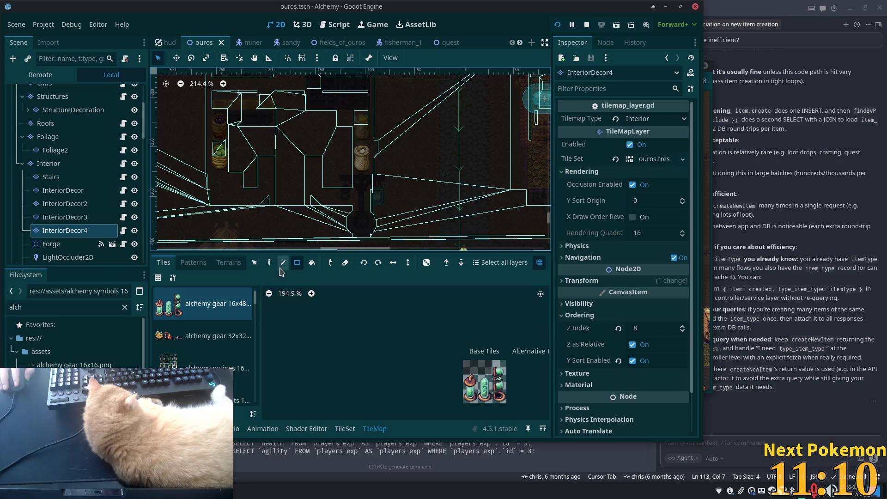
pyautogui.click(297, 262)
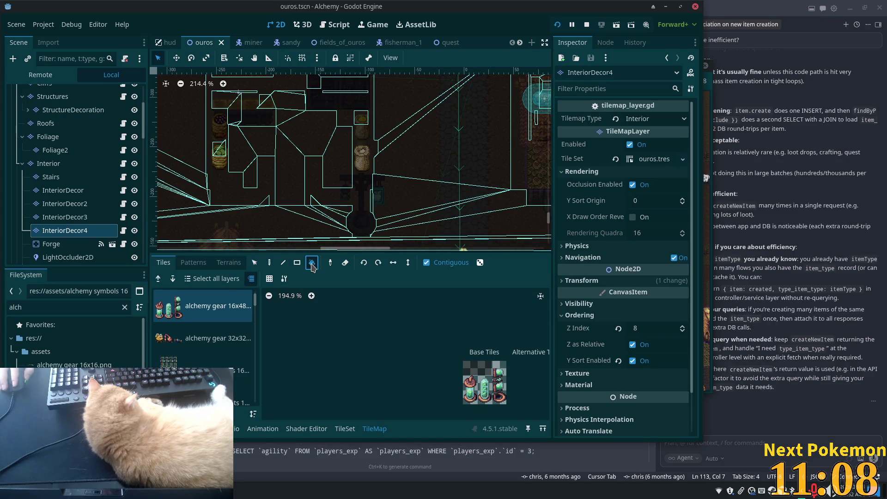
pyautogui.moveTo(193, 121)
pyautogui.mouseDown()
pyautogui.moveTo(355, 187)
pyautogui.moveTo(386, 188)
pyautogui.mouseUp()
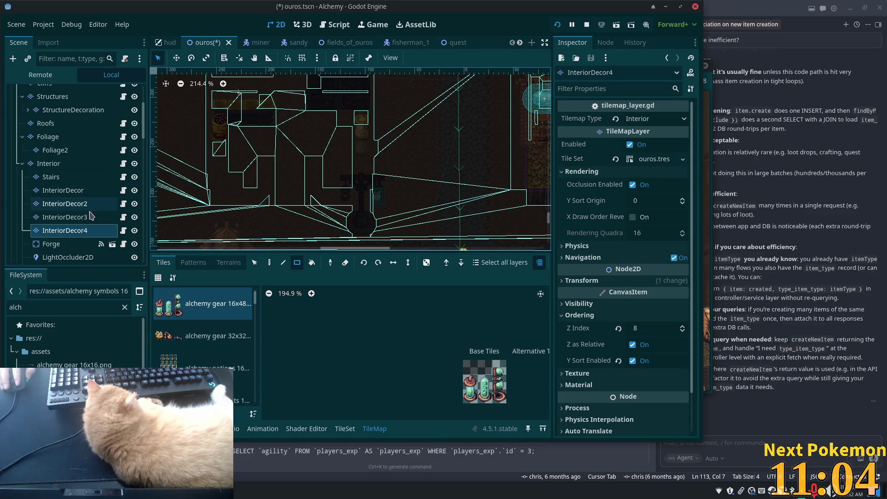
# Check the InteriorDecor3, InteriorDecor2 and InteriorDecor layers, outlining rectangles of interior tiles.
pyautogui.click(91, 216)
pyautogui.click(70, 204)
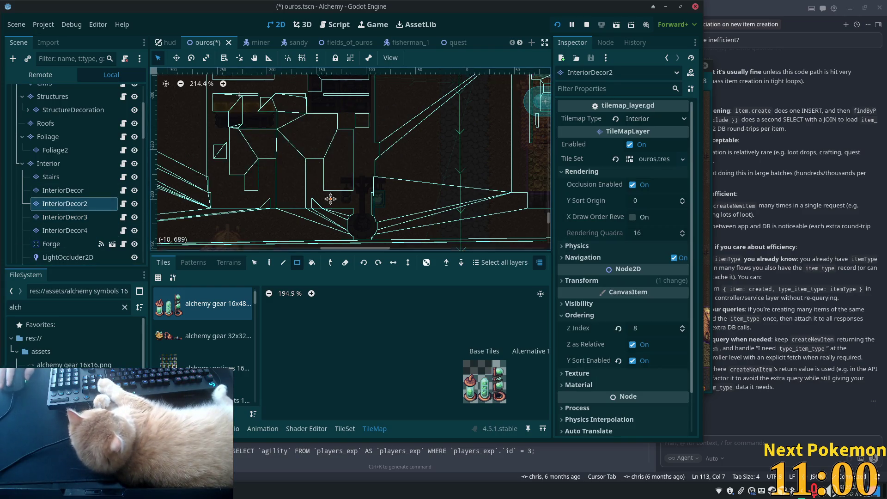
pyautogui.moveTo(330, 199); pyautogui.dragTo(372, 232)
pyautogui.press('Up')
pyautogui.moveTo(225, 137); pyautogui.dragTo(427, 238)
pyautogui.moveTo(210, 111); pyautogui.dragTo(468, 256)
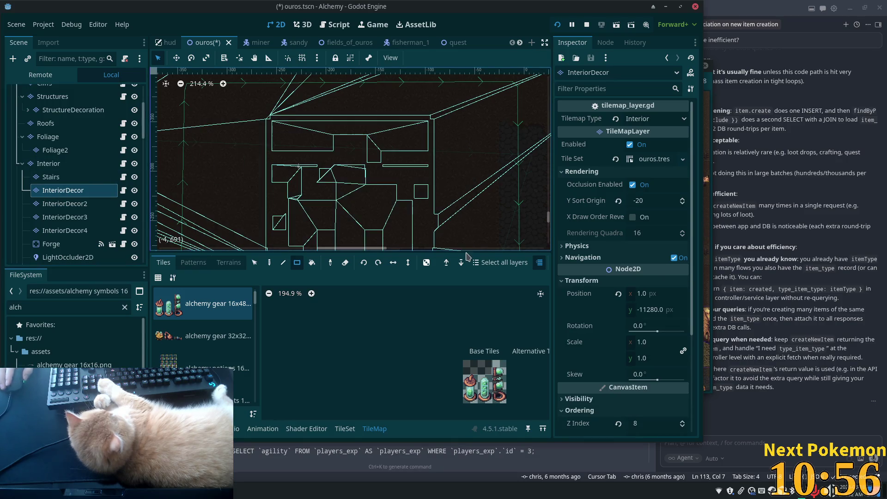
pyautogui.scroll(-3, 50, 231)
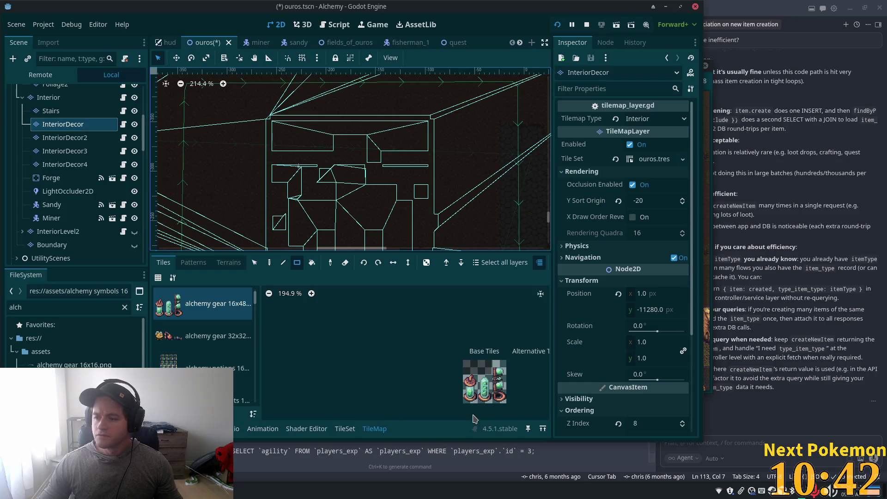
pyautogui.scroll(-6, 359, 172)
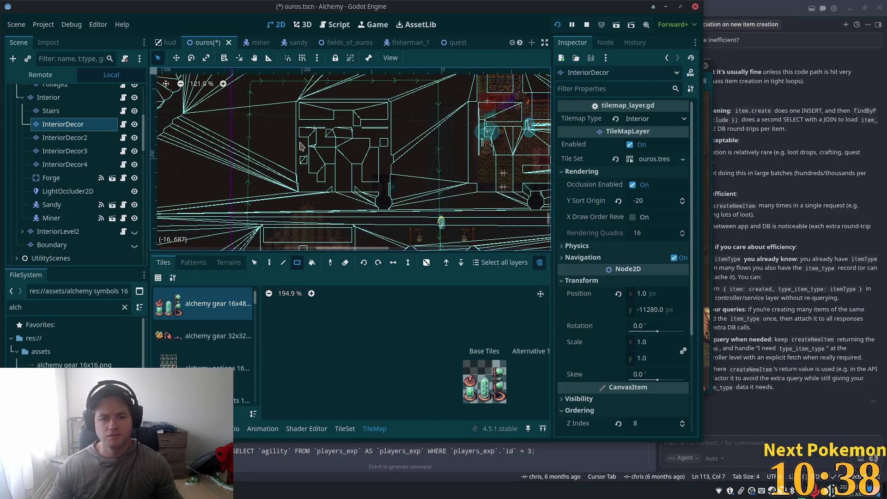
pyautogui.scroll(2, 301, 146)
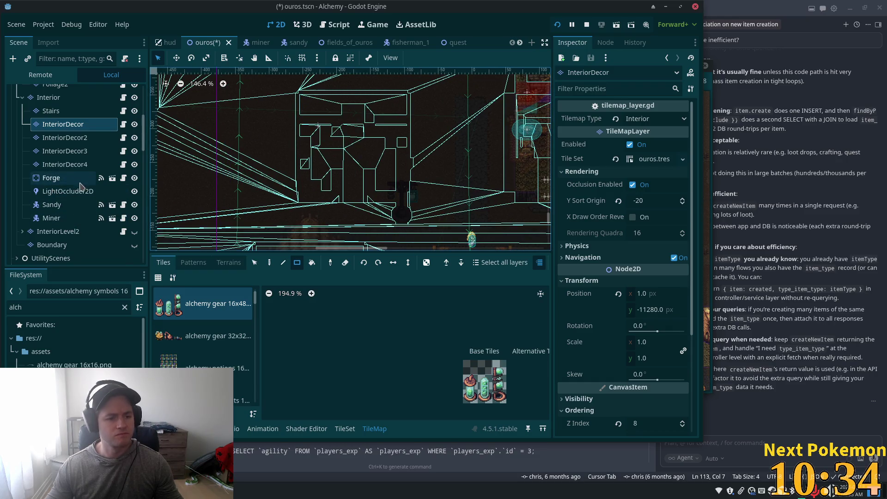
pyautogui.scroll(-3, 80, 187)
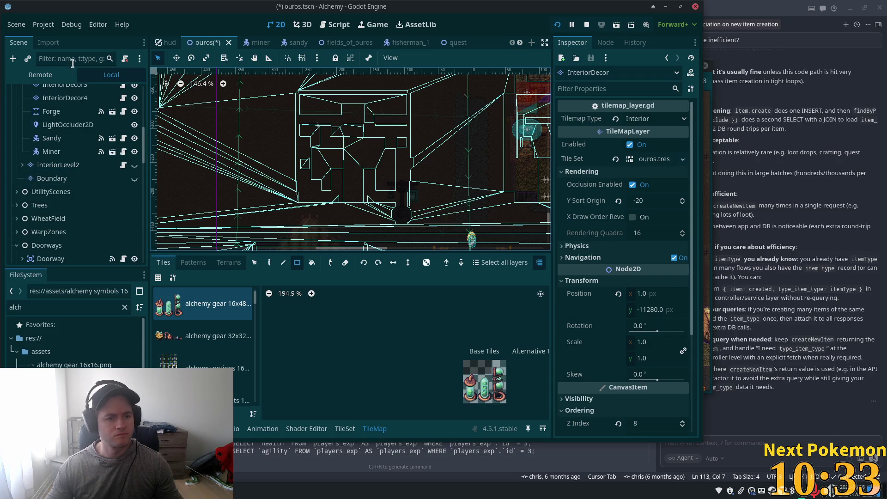
# Filter the Scene dock for 'shop' and select the ShopKeeperSpawn node.
pyautogui.doubleClick(57, 306)
pyautogui.click(77, 58)
pyautogui.write('shop')
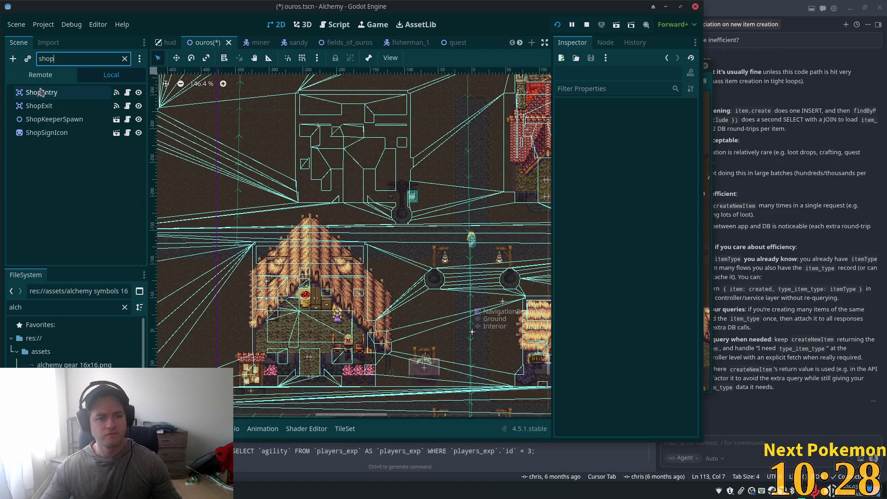
pyautogui.click(72, 120)
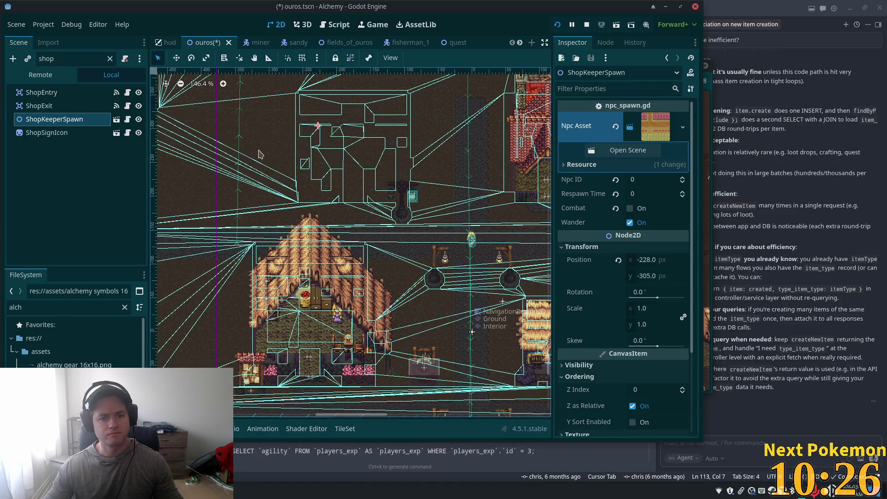
# Move ShopKeeperSpawn into the shop by the counter at about (314, 419) and save.
pyautogui.press('w')
pyautogui.moveTo(472, 332)
pyautogui.mouseDown()
pyautogui.moveTo(264, 84)
pyautogui.moveTo(192, 28)
pyautogui.mouseUp()
pyautogui.scroll(-2, 264, 84)
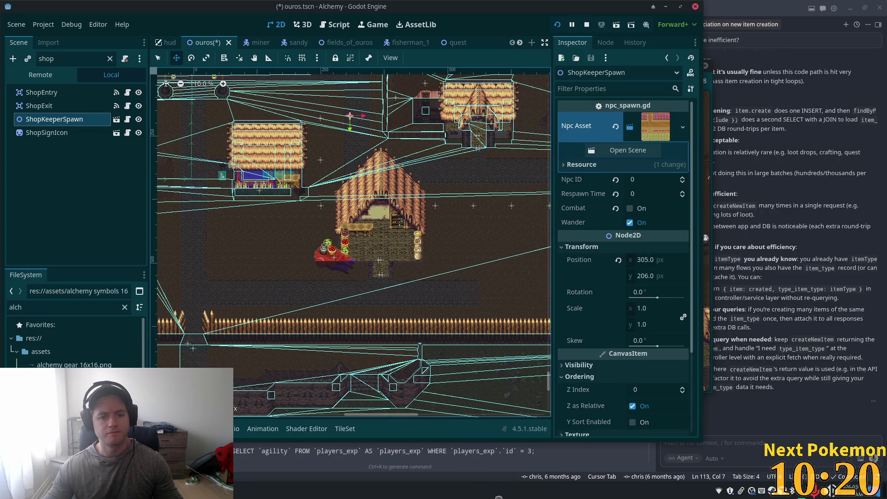
pyautogui.moveTo(350, 115); pyautogui.dragTo(347, 117)
pyautogui.scroll(4, 395, 244)
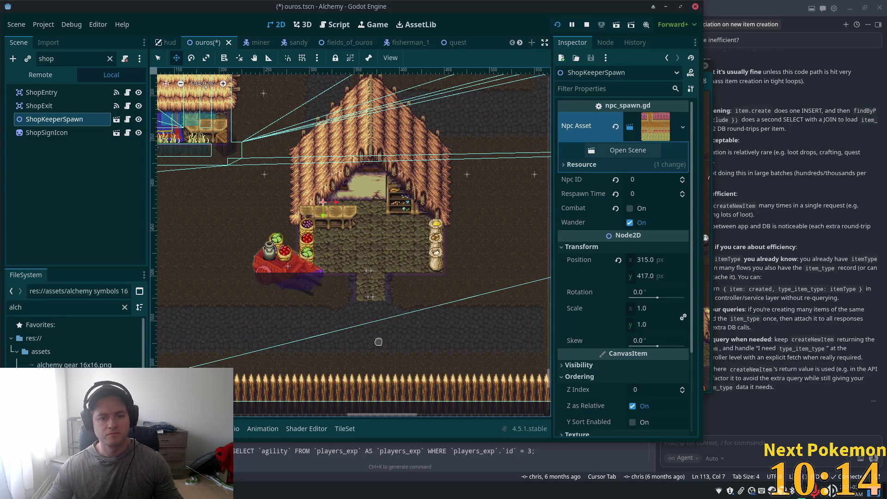
pyautogui.moveTo(379, 341); pyautogui.dragTo(378, 343)
pyautogui.hotkey('ctrl', 's')
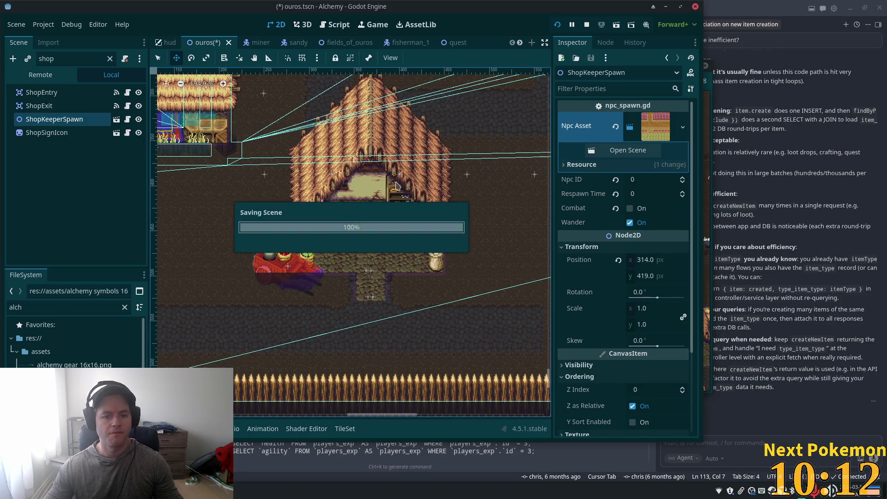
pyautogui.scroll(-3, 350, 218)
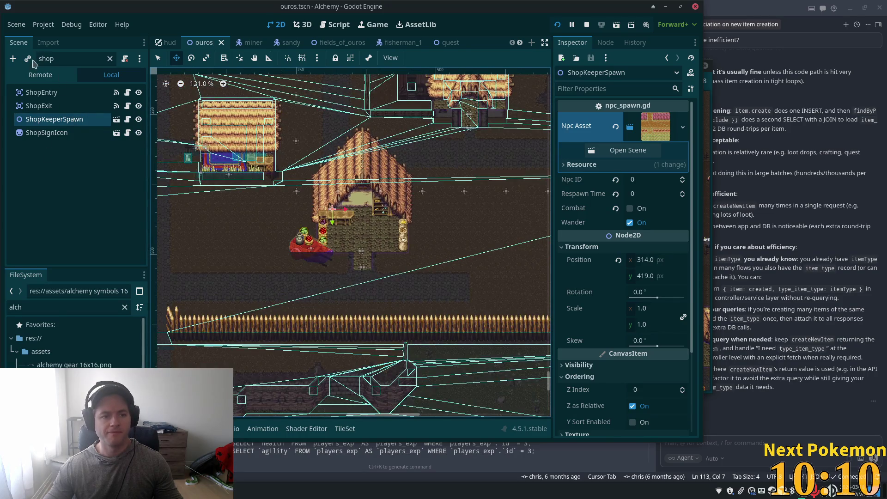
# Clear the shop filter, zoom into the gallows area, and open Structures with the Selection tool.
pyautogui.click(109, 59)
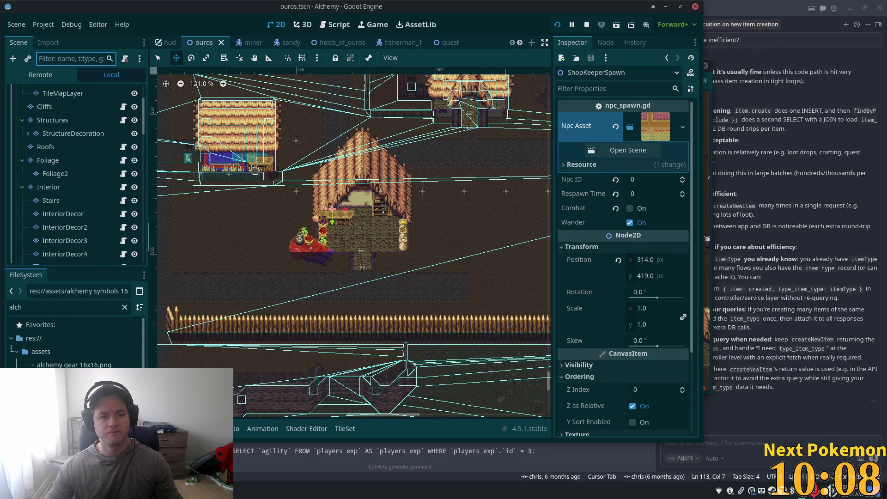
pyautogui.scroll(-3, 353, 301)
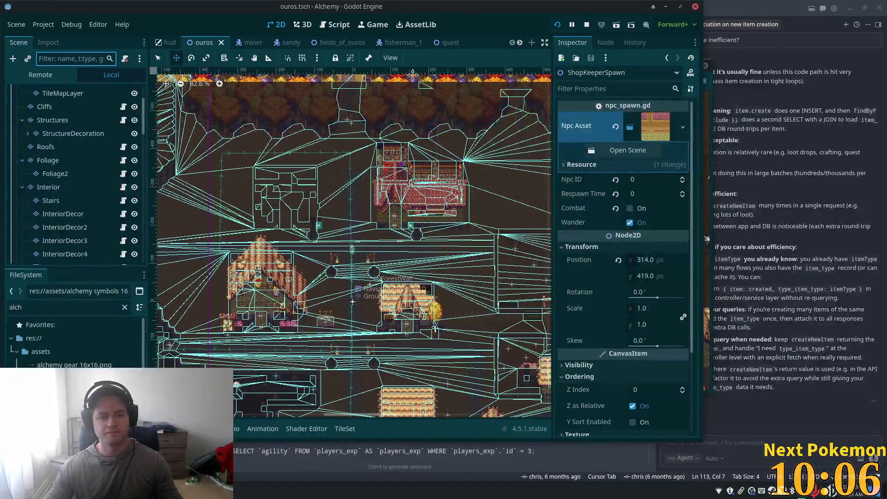
pyautogui.scroll(5, 278, 175)
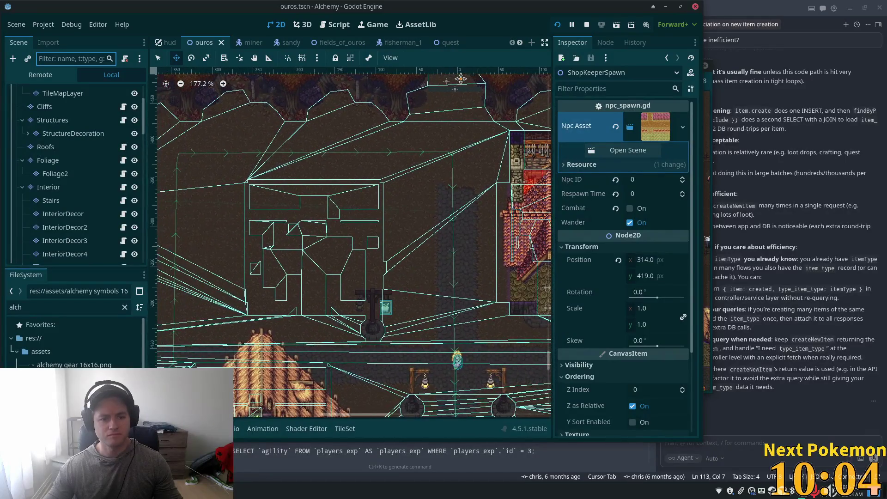
pyautogui.scroll(1, 461, 78)
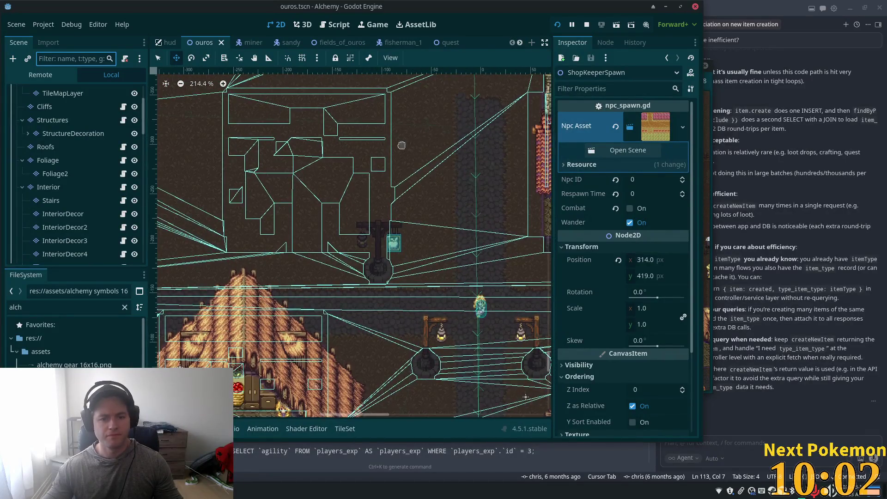
pyautogui.scroll(2, 402, 146)
pyautogui.click(70, 123)
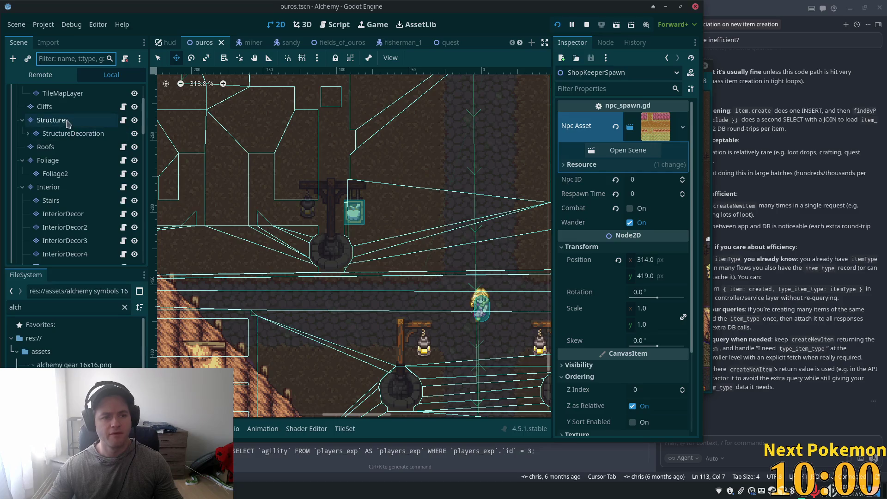
pyautogui.click(254, 264)
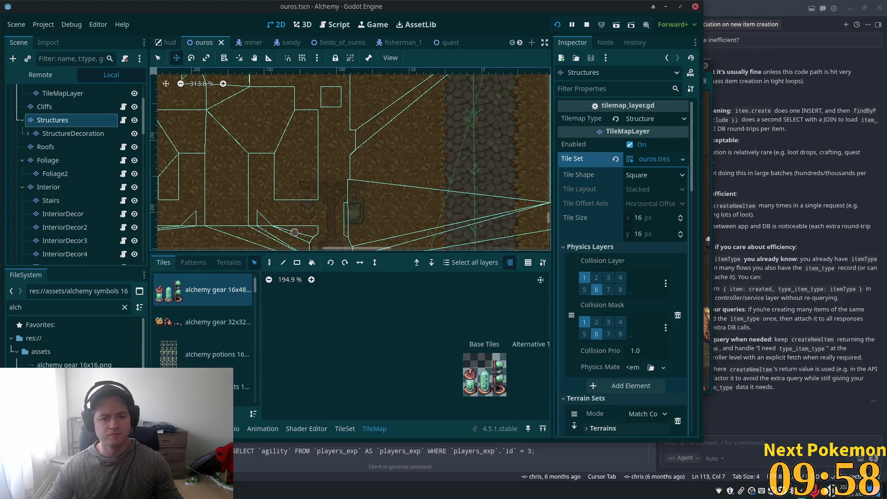
# Cancel the accidental decoration move and select the Structures tiles around the gallows.
pyautogui.scroll(-3, 307, 165)
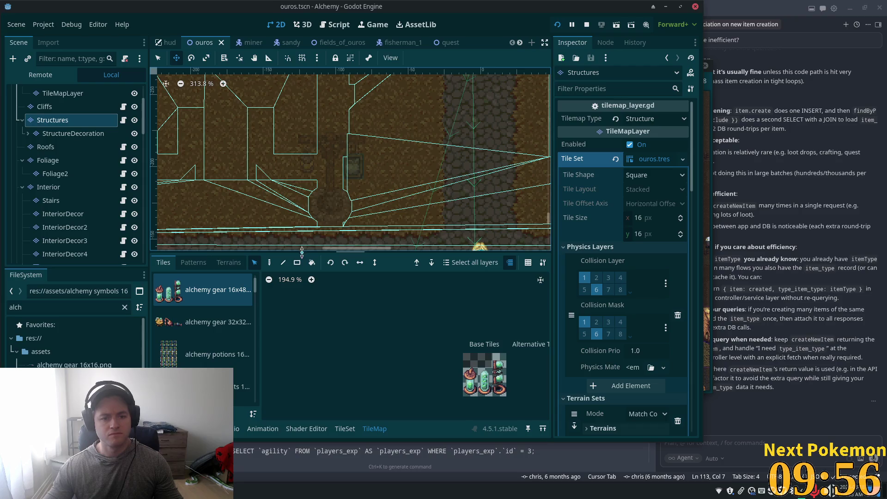
pyautogui.press('Escape')
pyautogui.press('q')
pyautogui.moveTo(274, 134); pyautogui.dragTo(376, 230)
pyautogui.moveTo(272, 108); pyautogui.dragTo(388, 203)
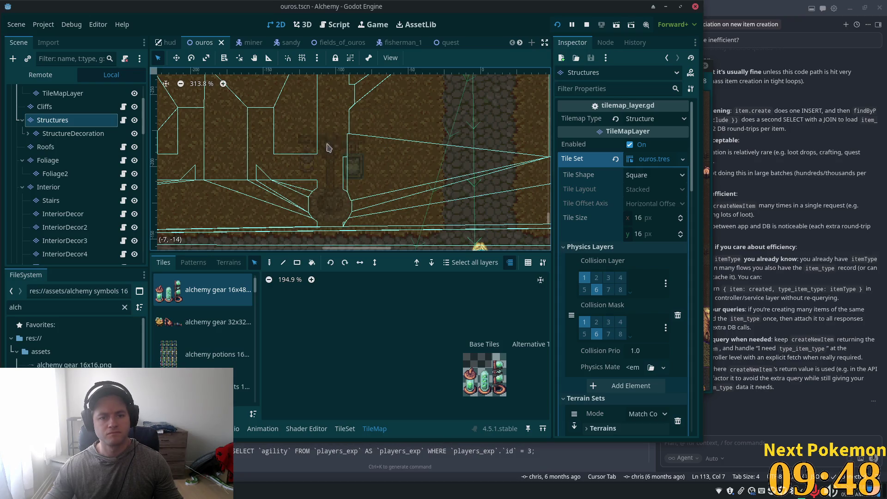
pyautogui.click(270, 262)
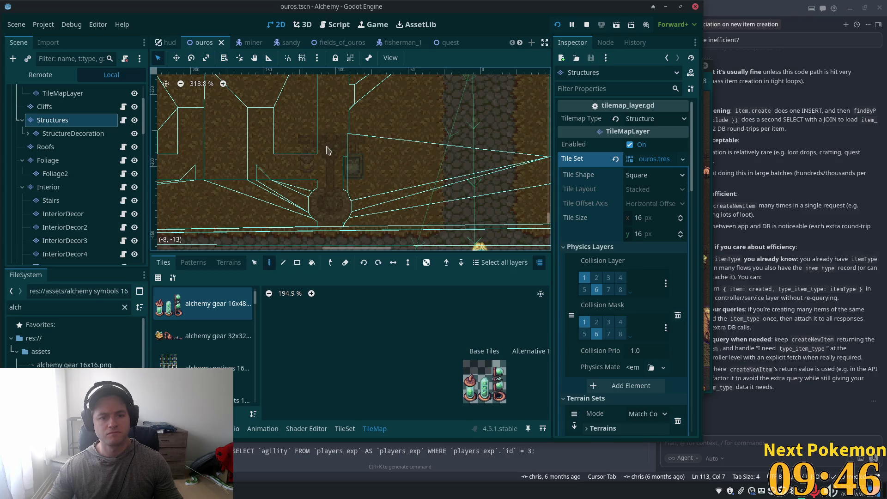
pyautogui.click(336, 153)
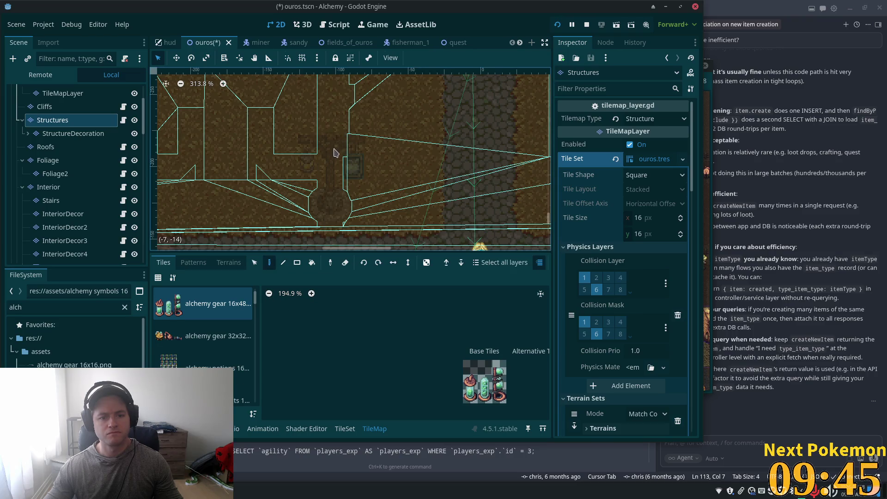
# Switch to the StructureDecoration layer and select decoration tiles near the gallows.
pyautogui.click(55, 133)
pyautogui.click(254, 262)
pyautogui.moveTo(296, 134); pyautogui.dragTo(363, 224)
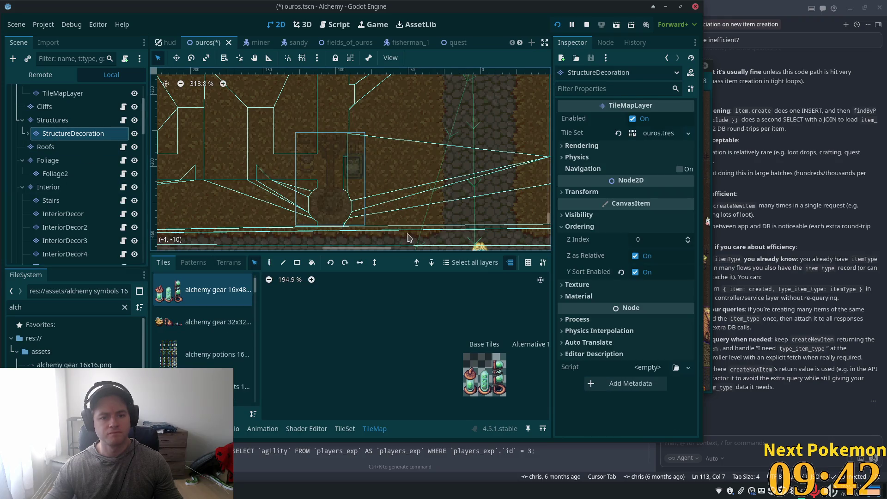
pyautogui.scroll(-5, 370, 245)
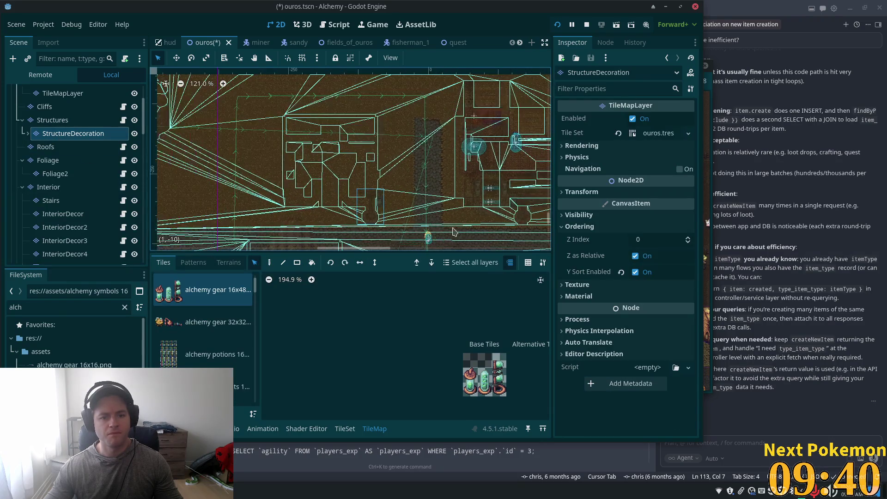
# Pan and zoom around the shop's surroundings and the area above it.
pyautogui.moveTo(344, 74); pyautogui.dragTo(447, 117)
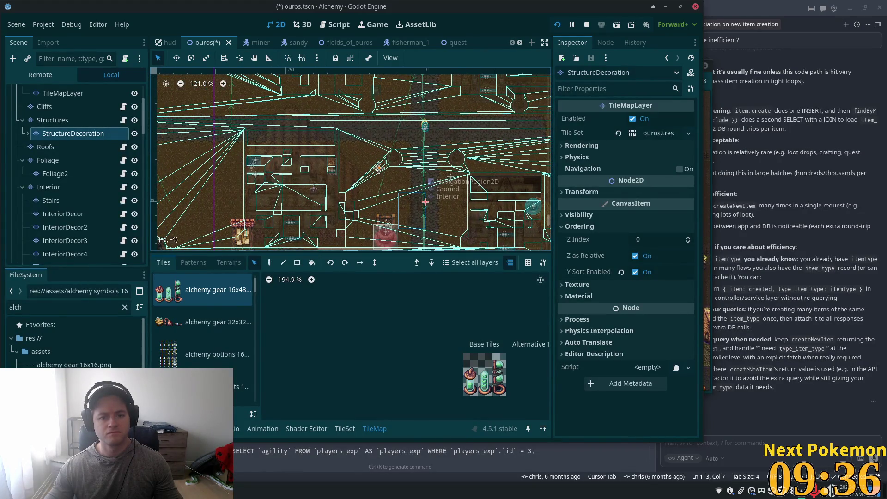
pyautogui.moveTo(416, 206); pyautogui.dragTo(222, 88)
pyautogui.scroll(10, 223, 88)
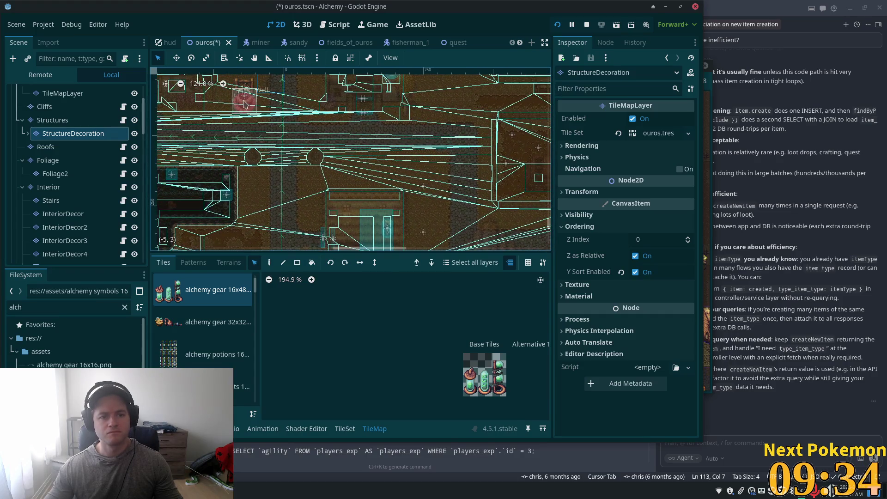
pyautogui.moveTo(298, 138)
pyautogui.mouseDown()
pyautogui.moveTo(315, 199)
pyautogui.moveTo(362, 206)
pyautogui.mouseUp()
pyautogui.scroll(6, 363, 207)
pyautogui.scroll(-8, 372, 115)
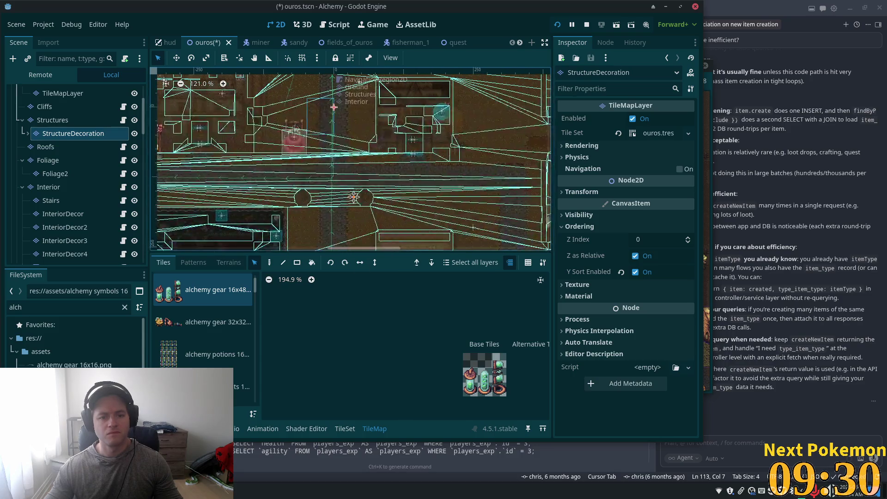
pyautogui.scroll(-12, 333, 162)
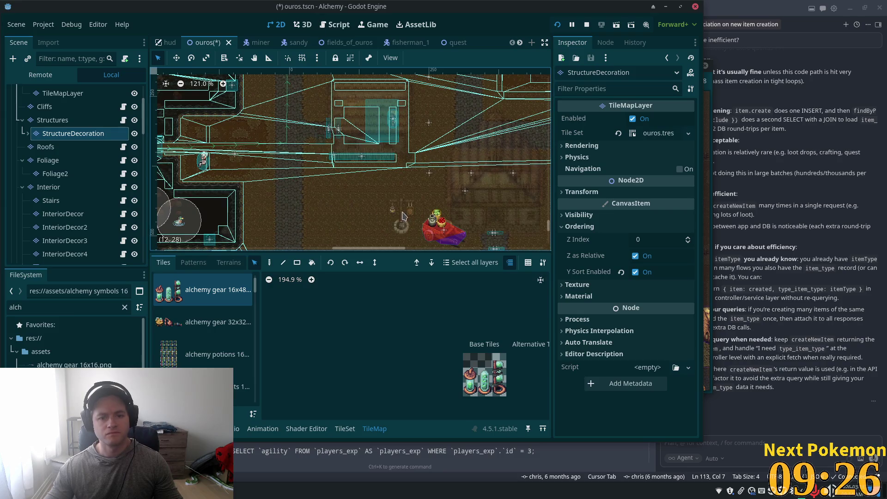
pyautogui.keyDown('ctrl'); pyautogui.scroll(2, 403, 216); pyautogui.keyUp('ctrl')
pyautogui.scroll(2, 370, 185)
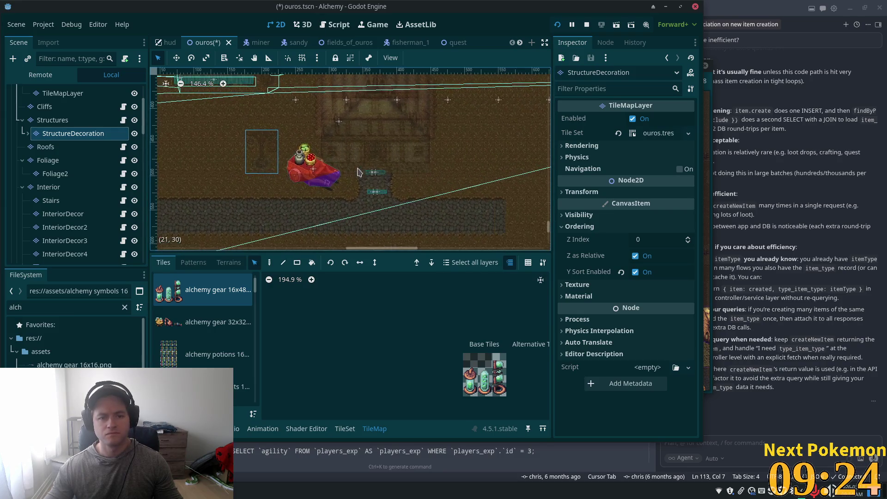
pyautogui.scroll(5, 352, 171)
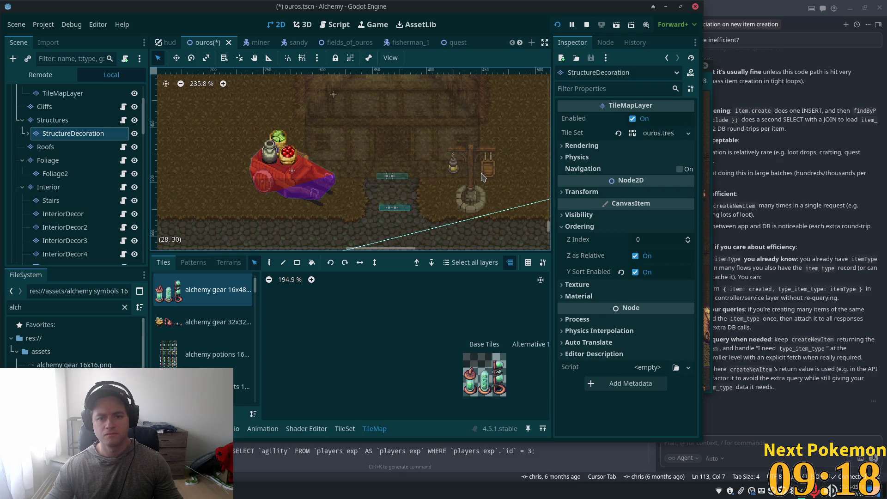
# Discard the lamp-post stamp without placing it and return to the Structures layer.
pyautogui.rightClick(483, 177)
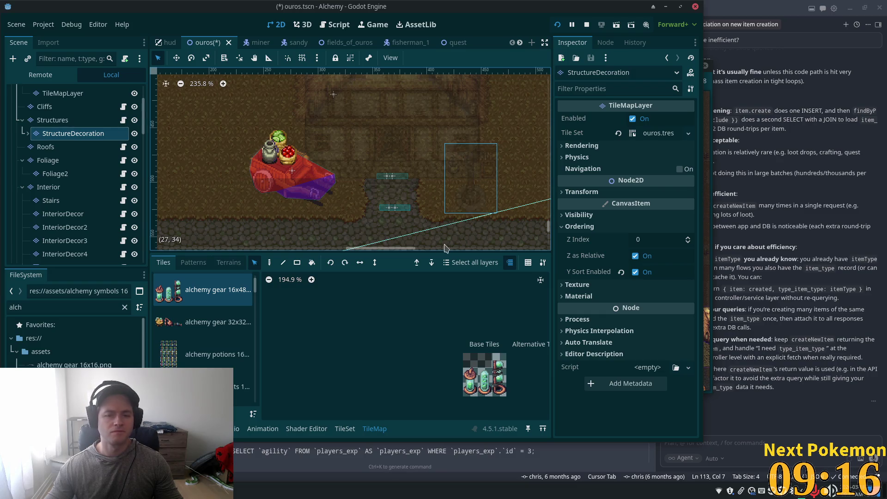
pyautogui.scroll(-6, 330, 197)
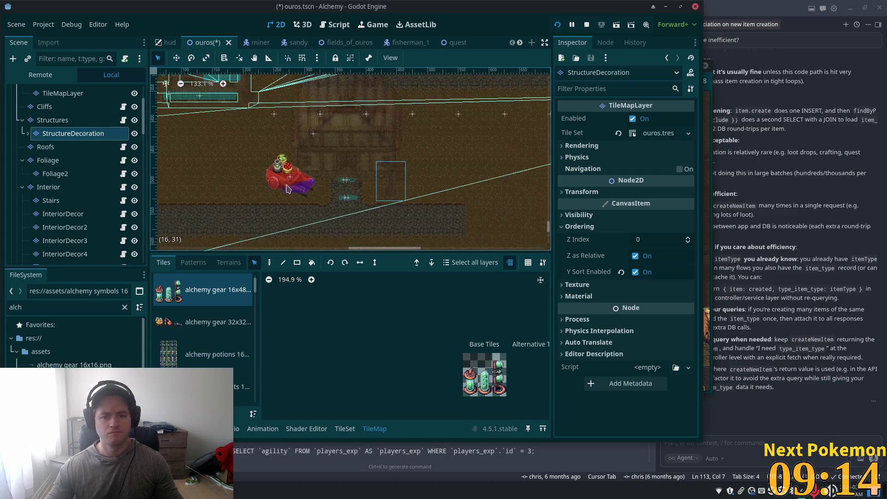
pyautogui.scroll(5, 384, 122)
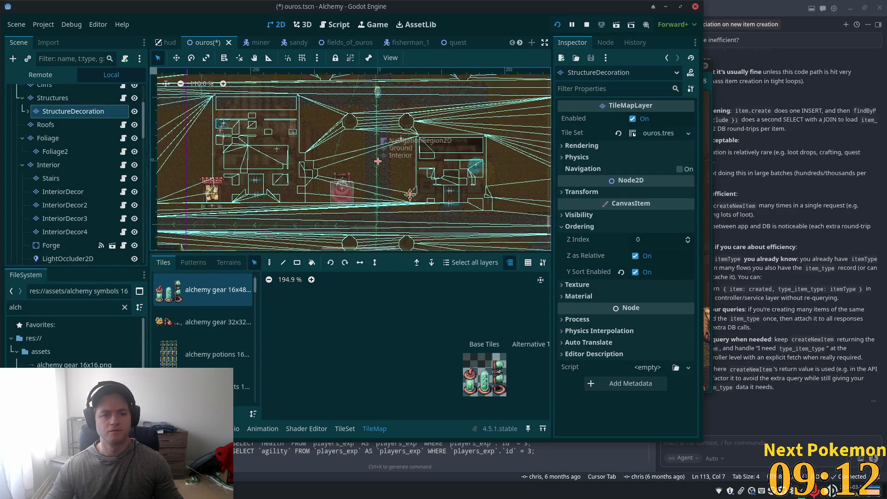
pyautogui.scroll(4, 384, 122)
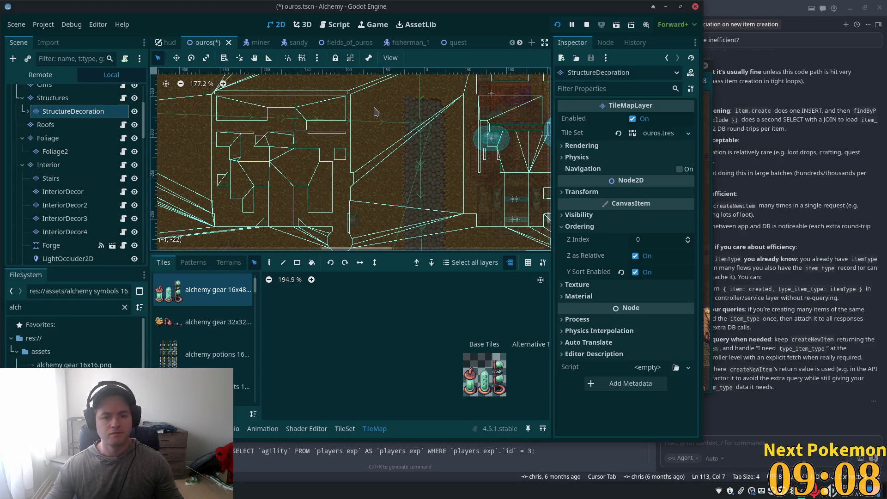
pyautogui.scroll(3, 365, 209)
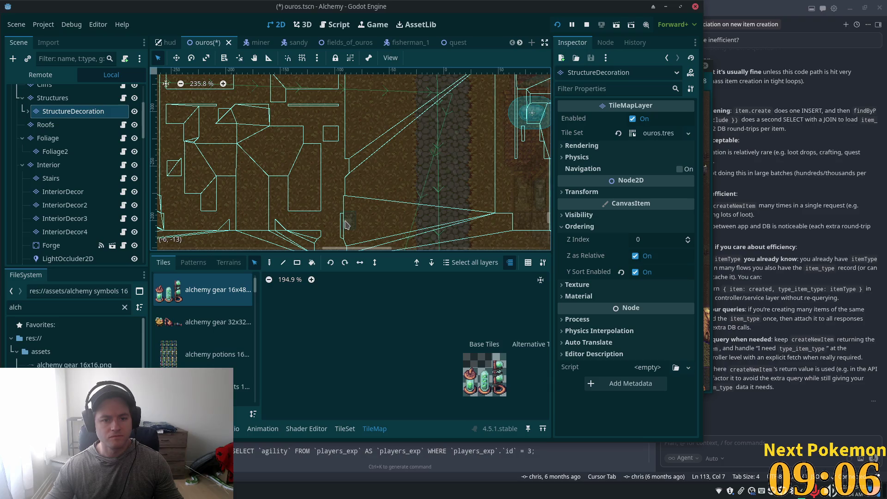
pyautogui.click(65, 98)
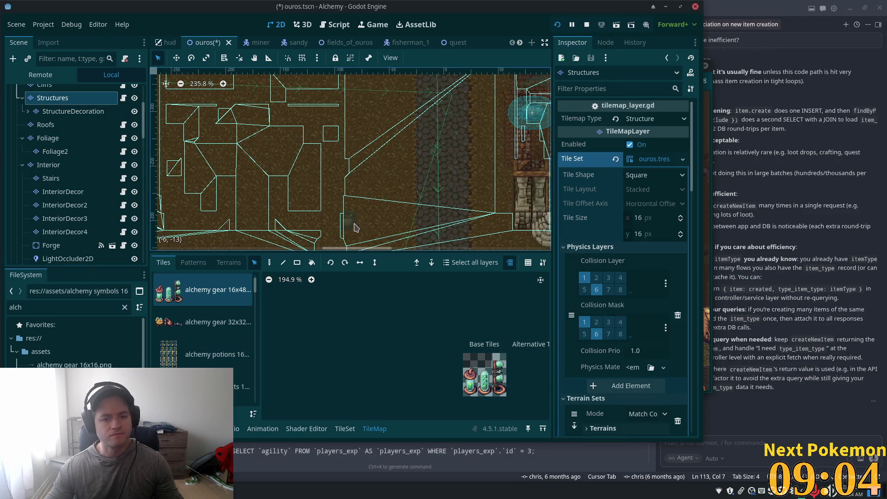
# Filter the Scene dock for 'sign', select ShopSignIcon and frame the sign on its signpost.
pyautogui.click(108, 64)
pyautogui.write('sign')
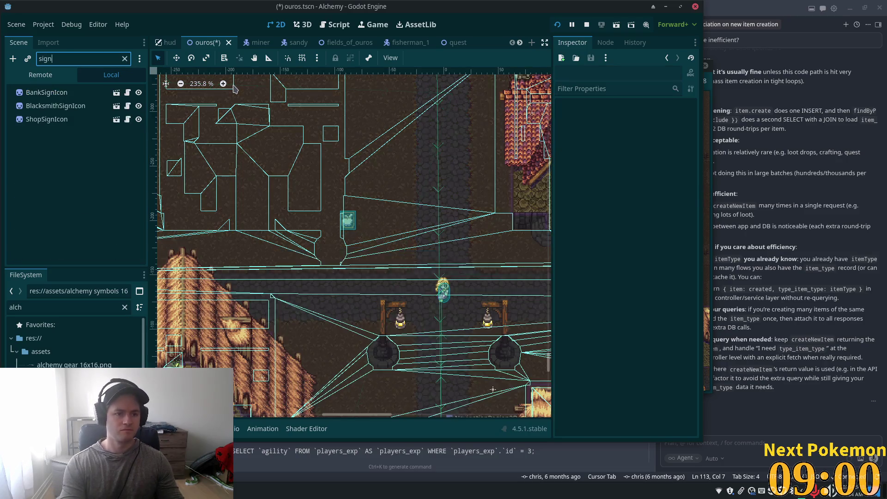
pyautogui.click(46, 119)
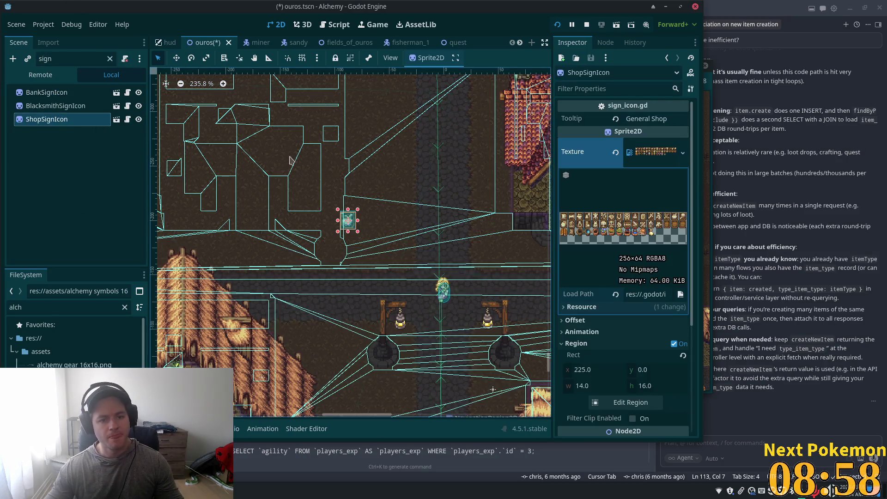
pyautogui.scroll(-5, 398, 215)
pyautogui.moveTo(416, 311); pyautogui.dragTo(299, 126)
pyautogui.click(176, 58)
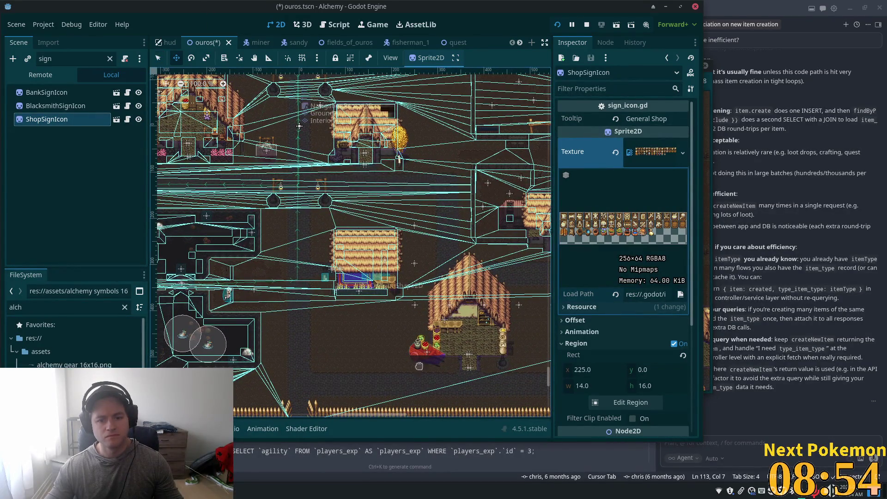
pyautogui.moveTo(412, 314); pyautogui.dragTo(410, 212)
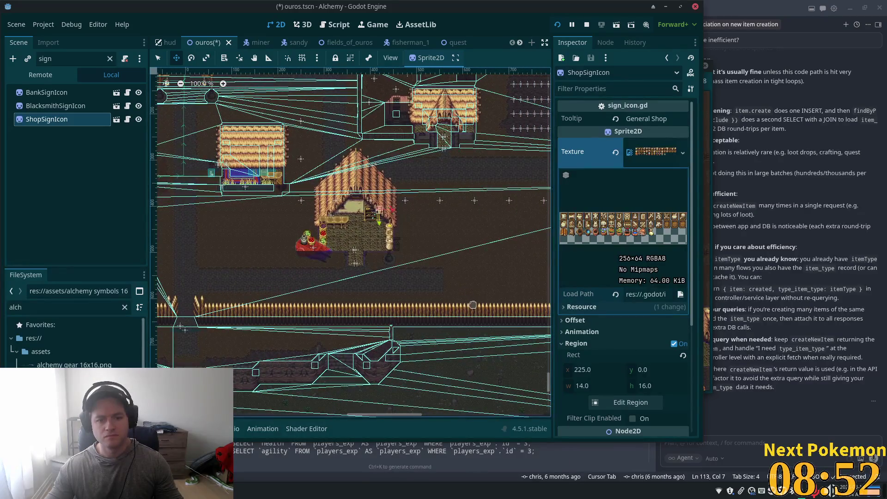
pyautogui.scroll(5, 448, 273)
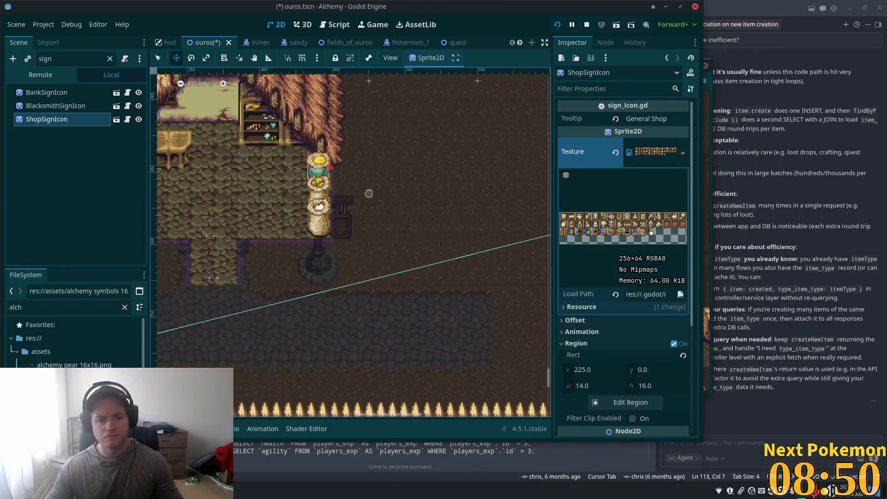
pyautogui.moveTo(403, 203); pyautogui.dragTo(418, 237)
pyautogui.scroll(5, 409, 231)
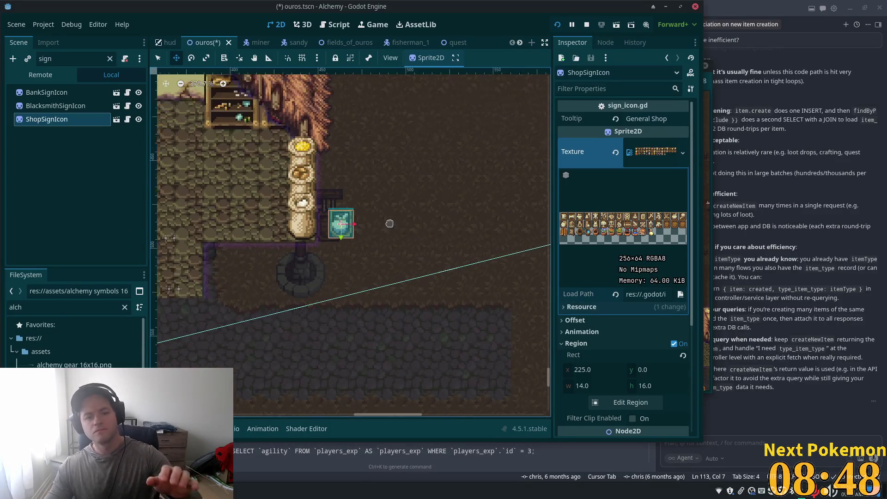
pyautogui.scroll(1, 374, 210)
pyautogui.moveTo(374, 210)
pyautogui.mouseDown()
pyautogui.moveTo(345, 222)
pyautogui.moveTo(344, 237)
pyautogui.moveTo(348, 217)
pyautogui.mouseUp()
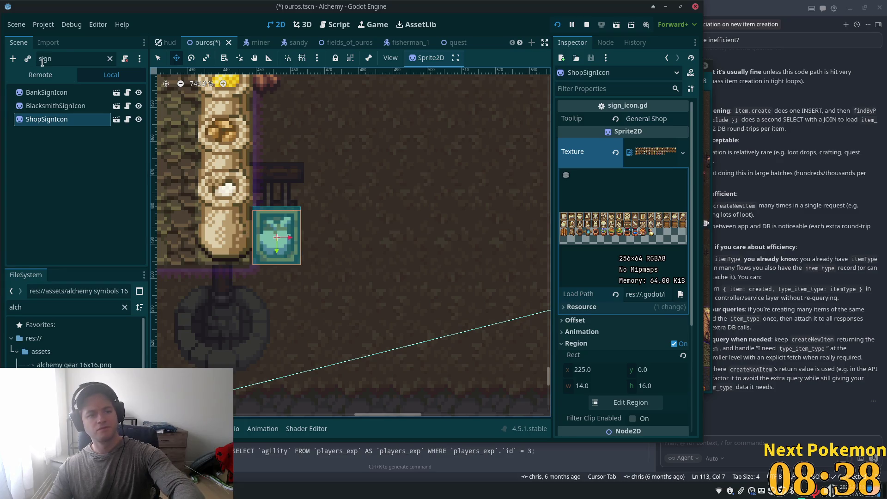
# Clear the filter and hide the Interior layer to reveal the shop exterior.
pyautogui.click(110, 59)
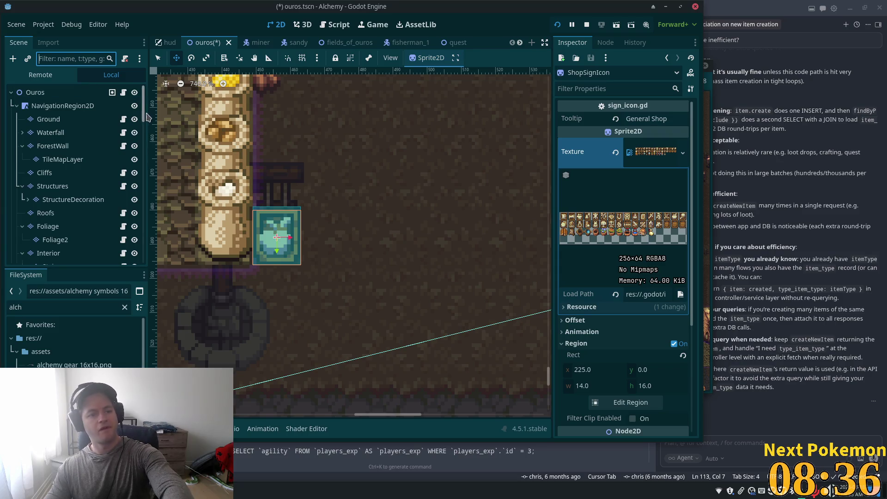
pyautogui.moveTo(147, 116); pyautogui.dragTo(146, 139)
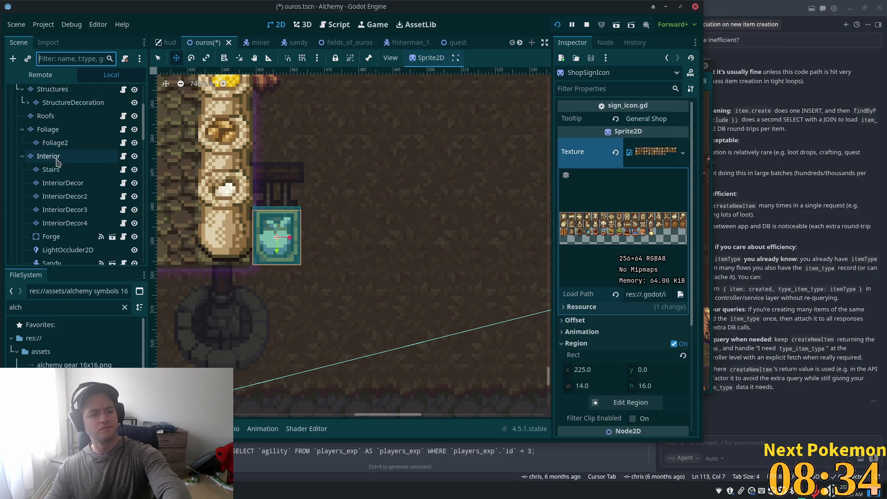
pyautogui.click(135, 156)
pyautogui.scroll(-5, 335, 216)
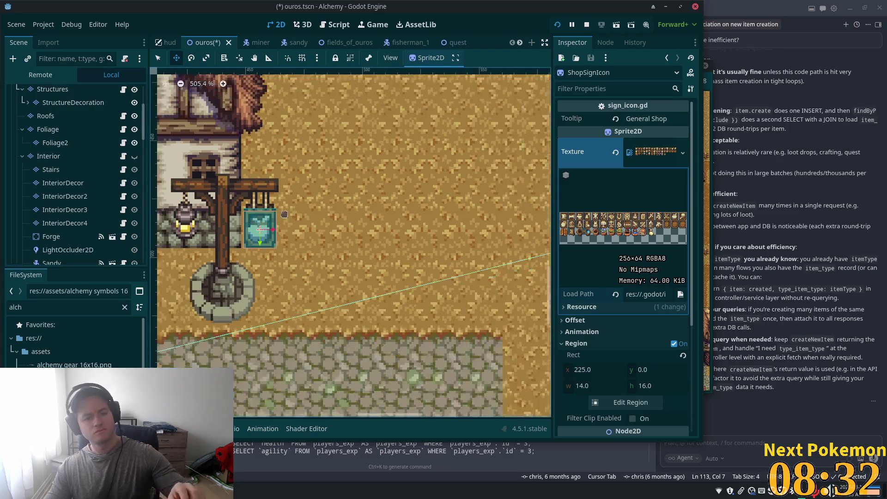
pyautogui.scroll(-1, 335, 217)
pyautogui.hscroll(-5, 334, 185)
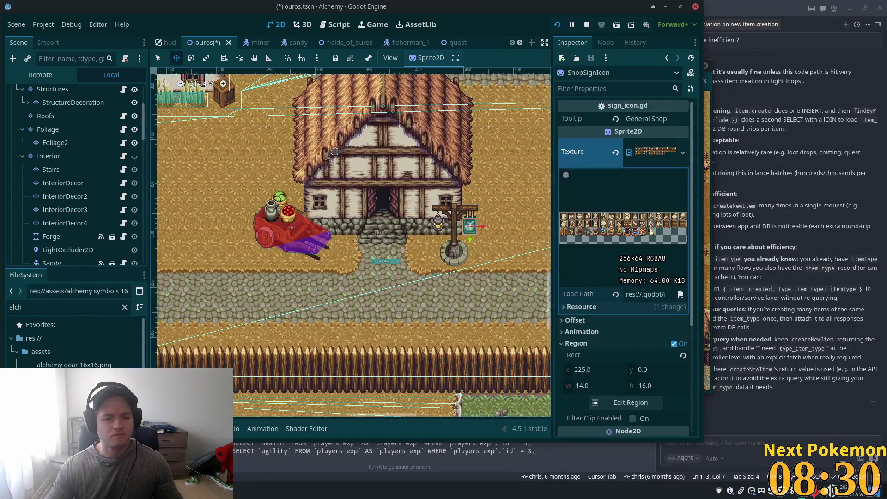
pyautogui.click(98, 160)
# Select the Ouros root, pan over the town, save the ouros scene and run the game.
pyautogui.click(64, 196)
pyautogui.scroll(3, 81, 139)
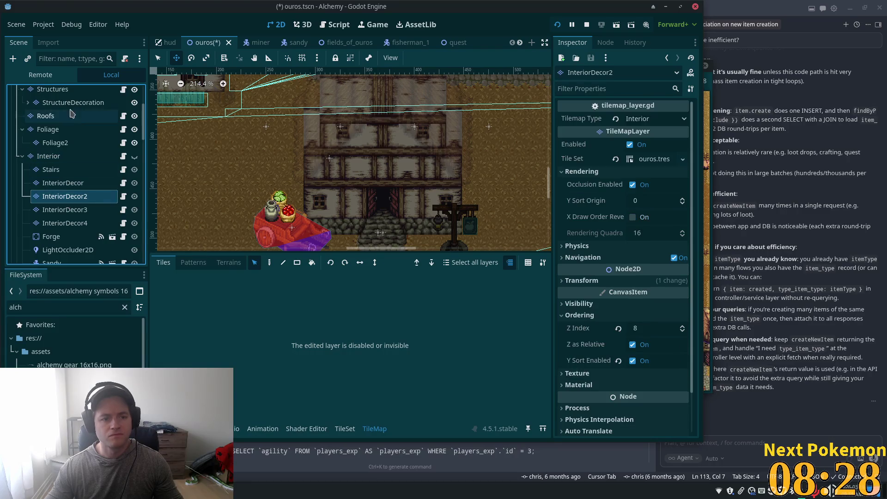
pyautogui.scroll(3, 81, 131)
pyautogui.click(35, 92)
pyautogui.scroll(-4, 237, 121)
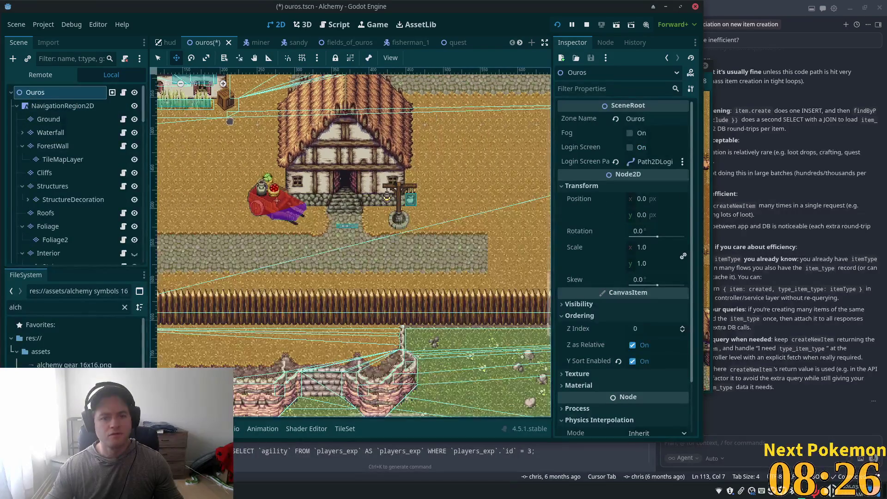
pyautogui.moveTo(236, 121); pyautogui.dragTo(241, 186)
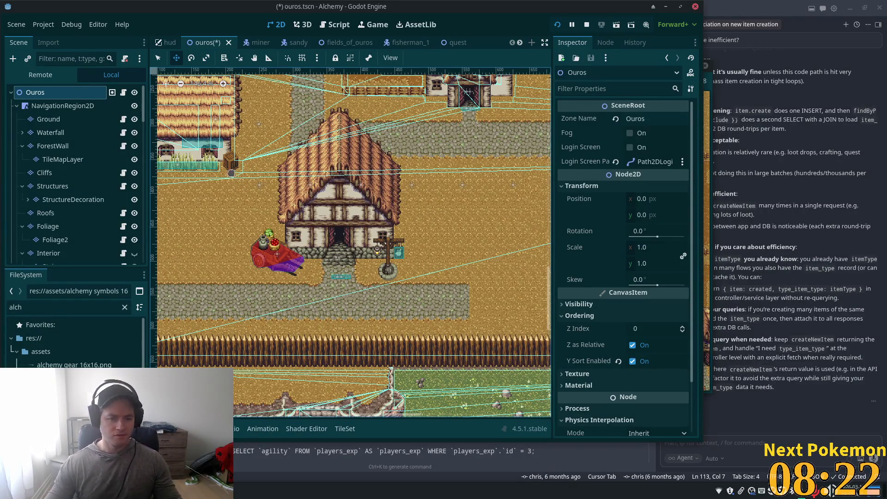
pyautogui.scroll(-4, 231, 173)
pyautogui.moveTo(277, 139); pyautogui.dragTo(185, 231)
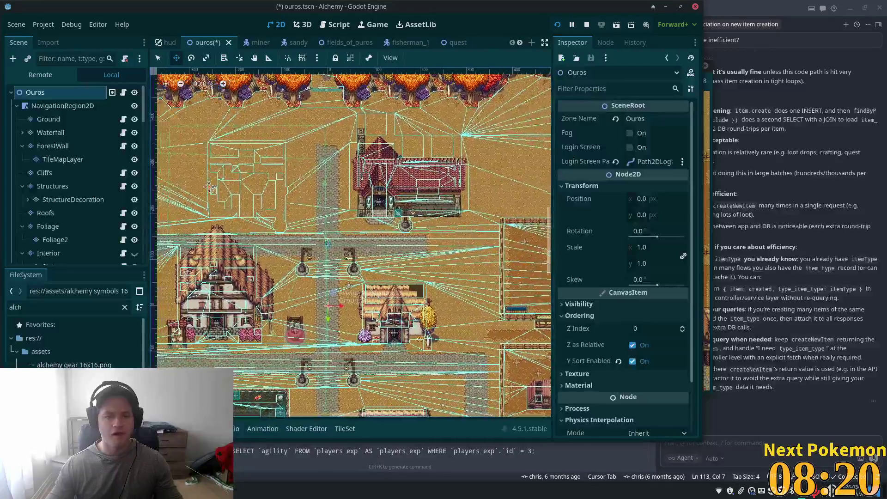
pyautogui.moveTo(324, 231); pyautogui.dragTo(356, 220)
pyautogui.hotkey('ctrl', 's')
pyautogui.click(558, 26)
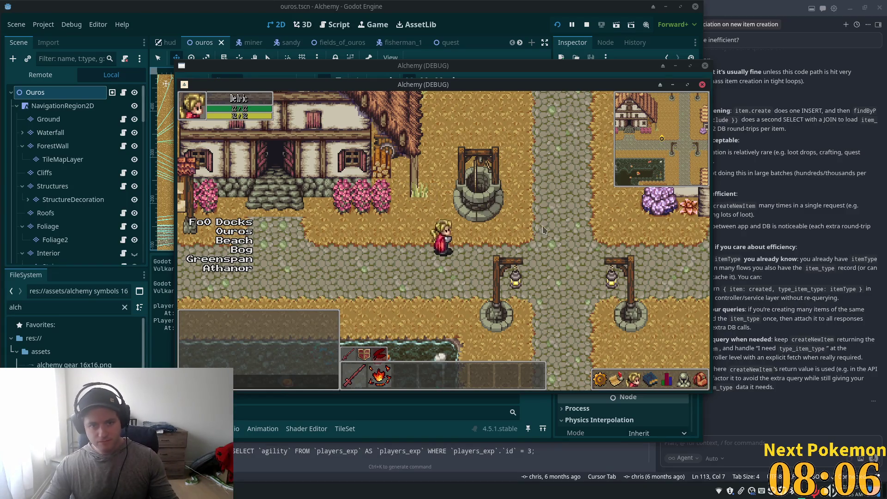
# Walk the character through town into the shop toward the counter, then back out.
pyautogui.press('Up')
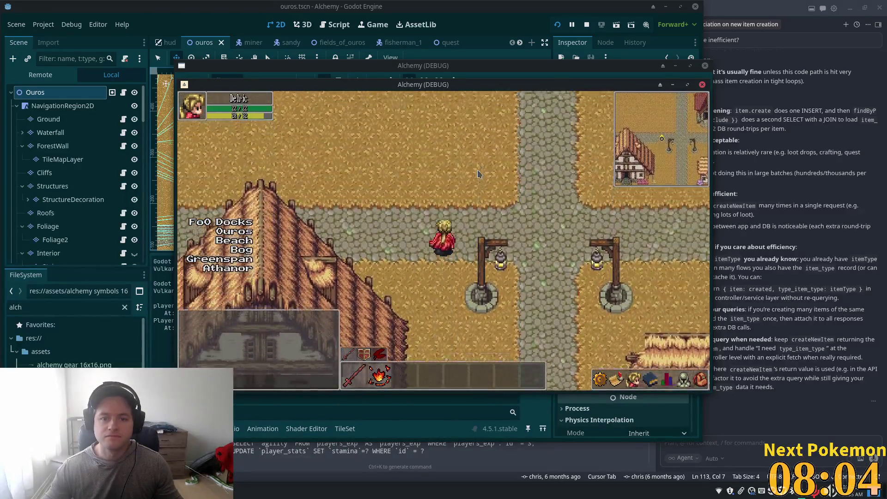
pyautogui.press('Right')
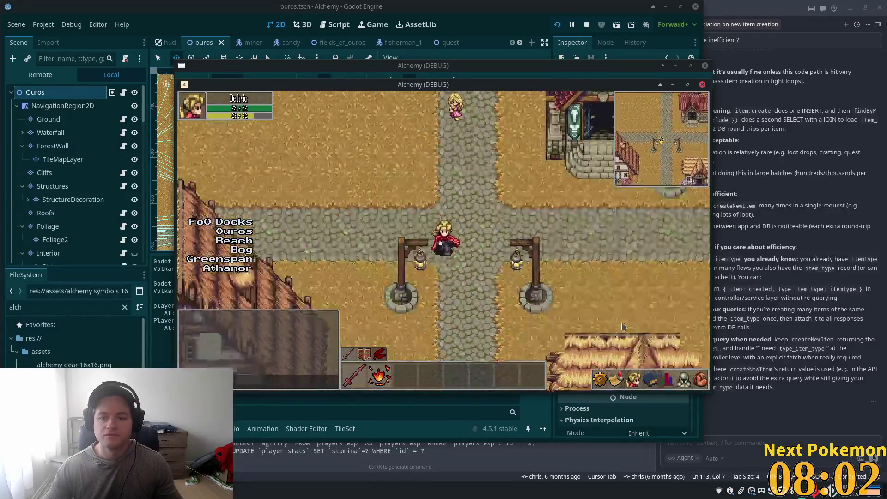
pyautogui.press('Down')
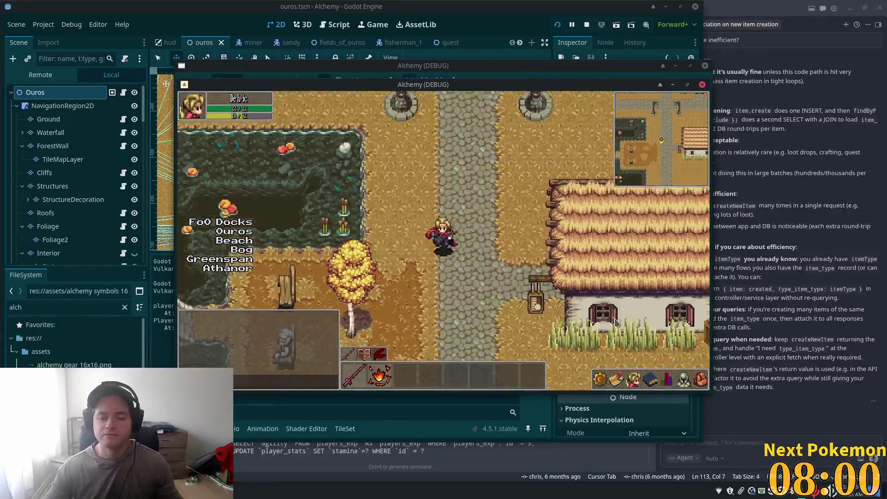
pyautogui.press('Right')
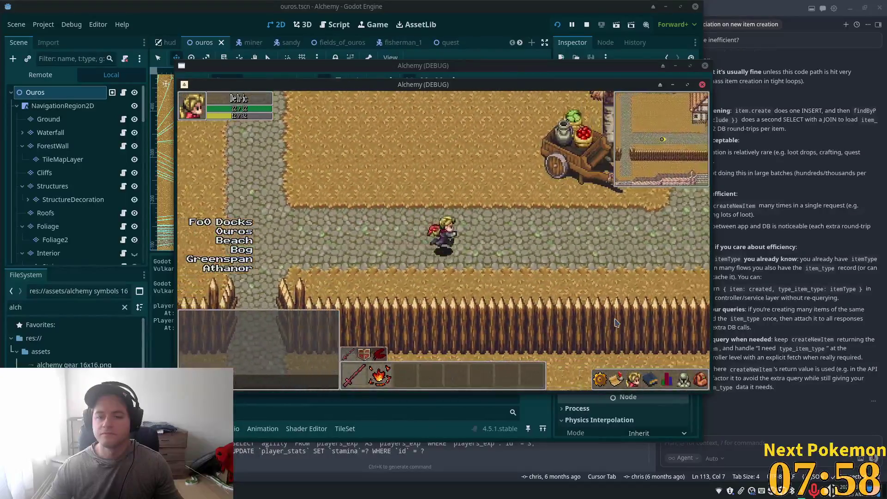
pyautogui.press('Up')
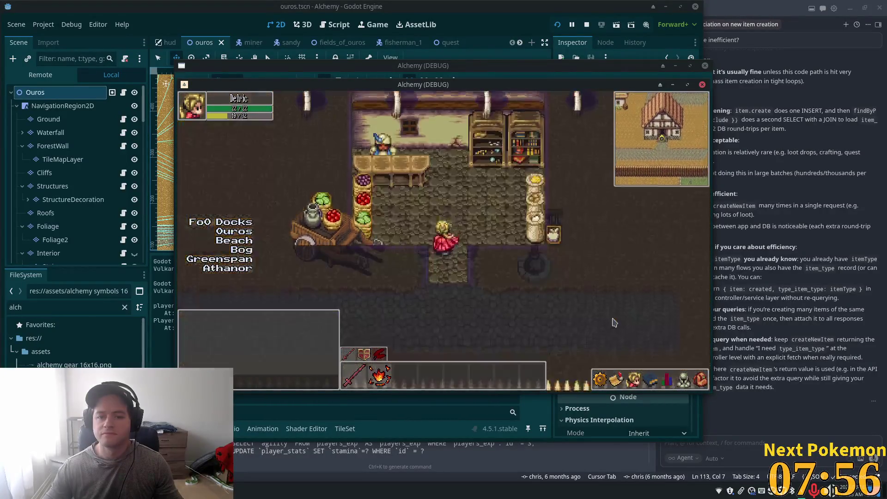
pyautogui.press('Up')
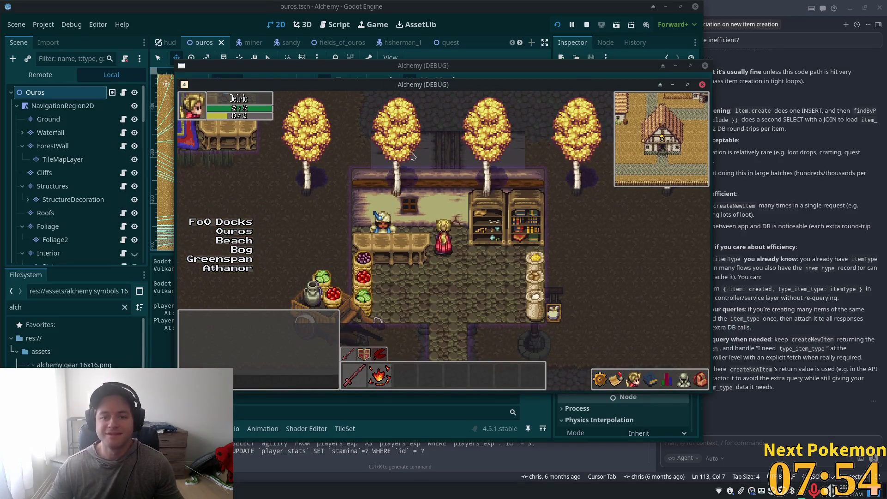
pyautogui.press('Up')
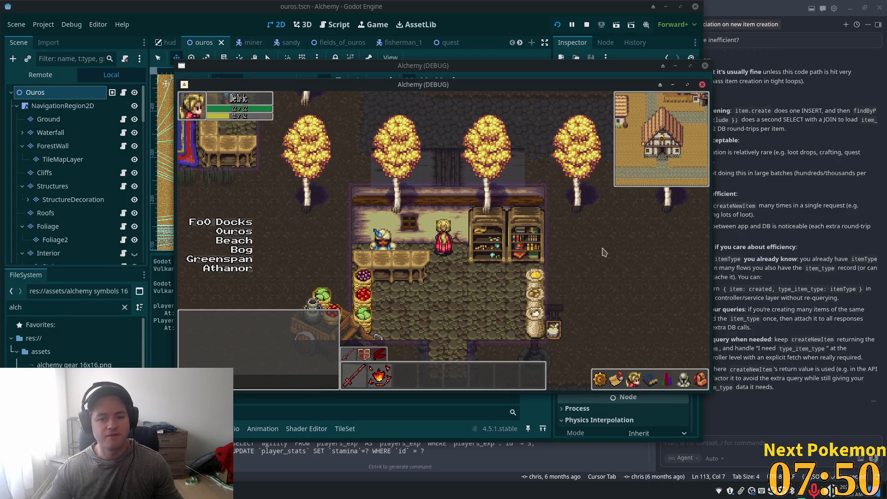
pyautogui.press('Down')
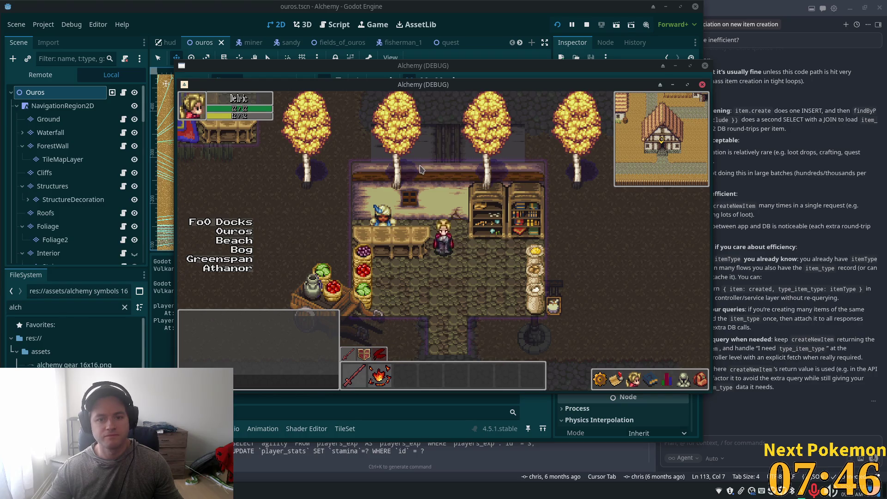
pyautogui.press('Down')
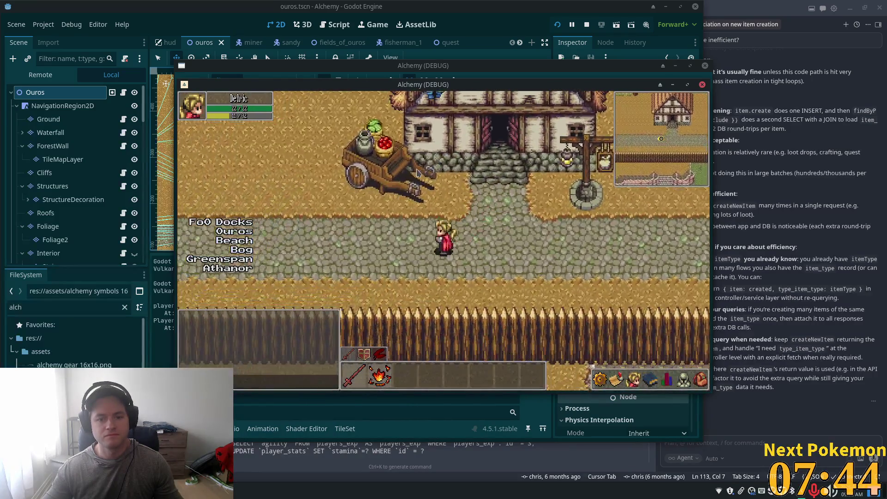
# Re-enter the shop, walk around inside, exit to the street and close the game with F8.
pyautogui.press('Up')
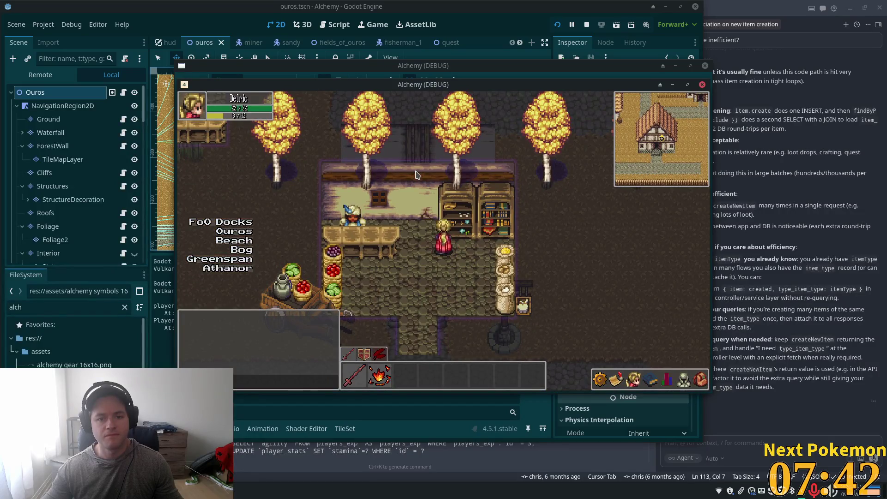
pyautogui.press('Up')
pyautogui.press('Left')
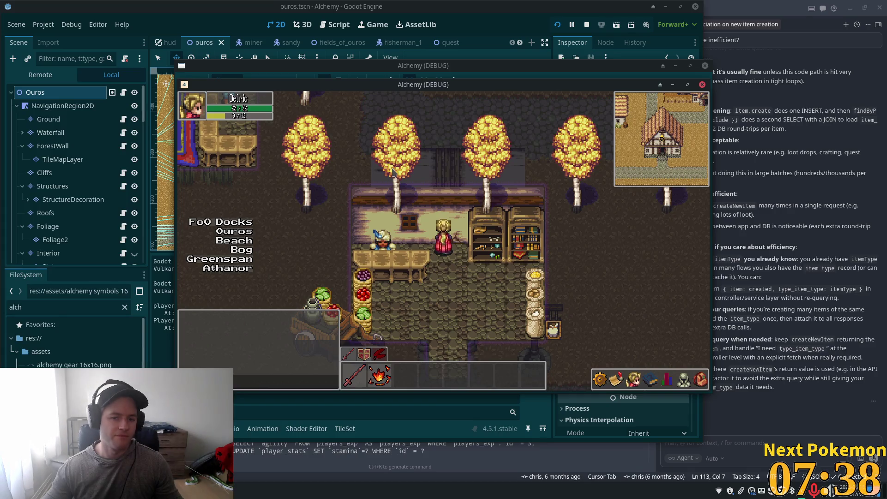
pyautogui.press('Down')
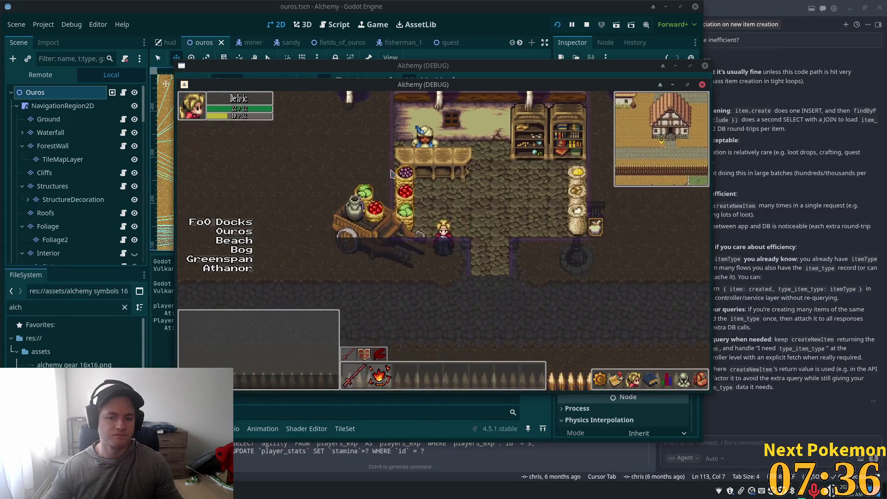
pyautogui.press('Right')
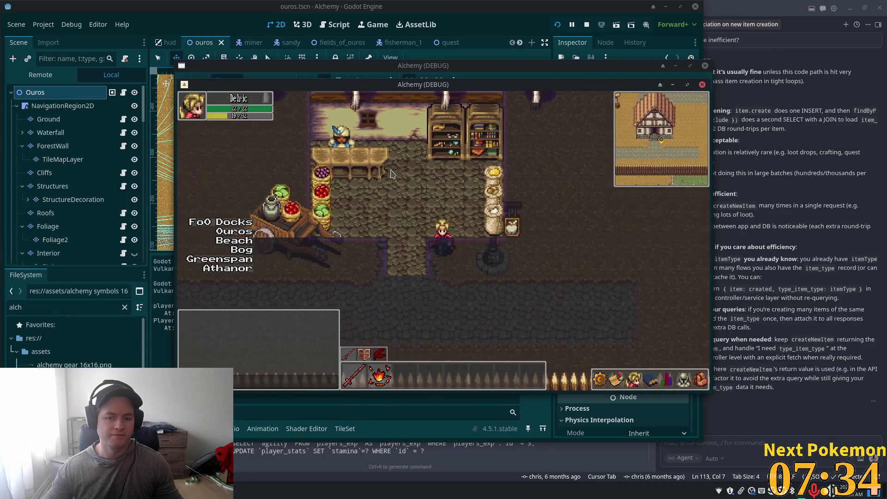
pyautogui.press('Down')
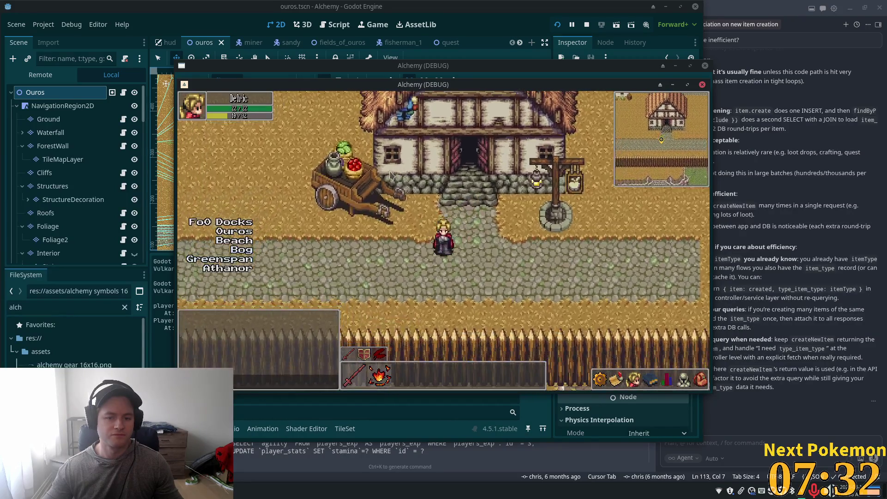
pyautogui.press('Up')
pyautogui.press('Down')
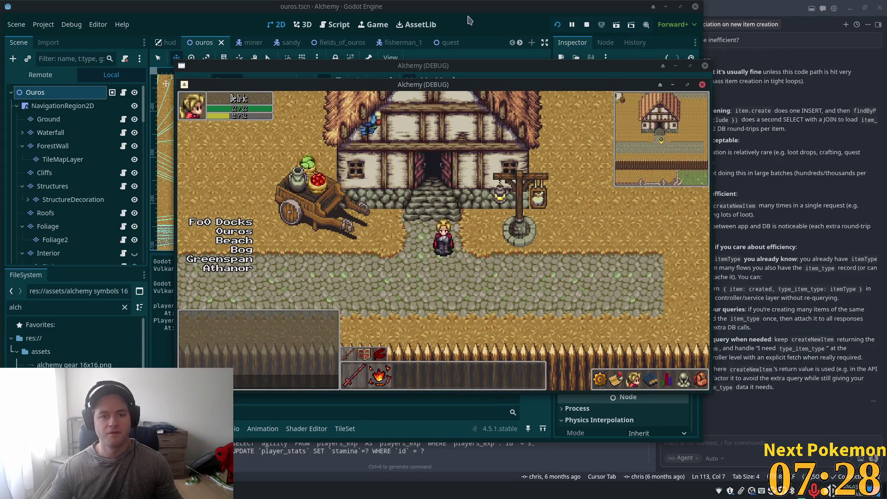
pyautogui.press('F8')
# Zoom in on the house, unhide the Interior layer and select it for tile editing.
pyautogui.scroll(4, 499, 163)
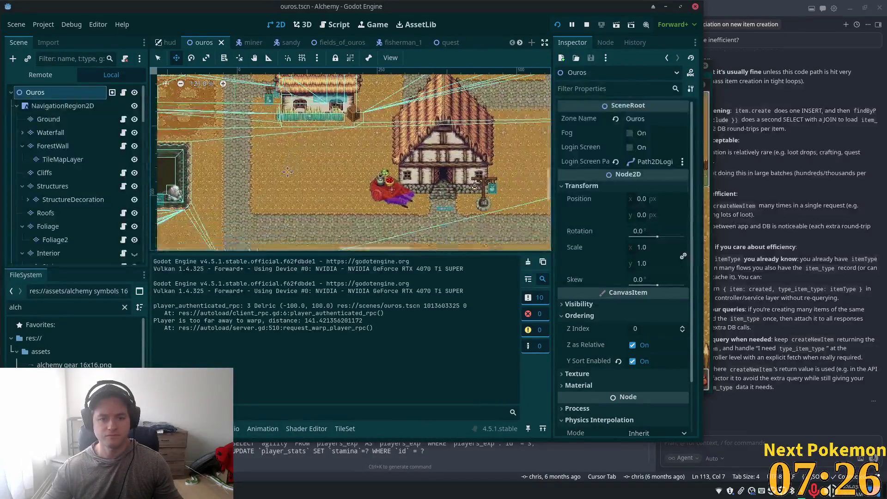
pyautogui.scroll(5, 499, 163)
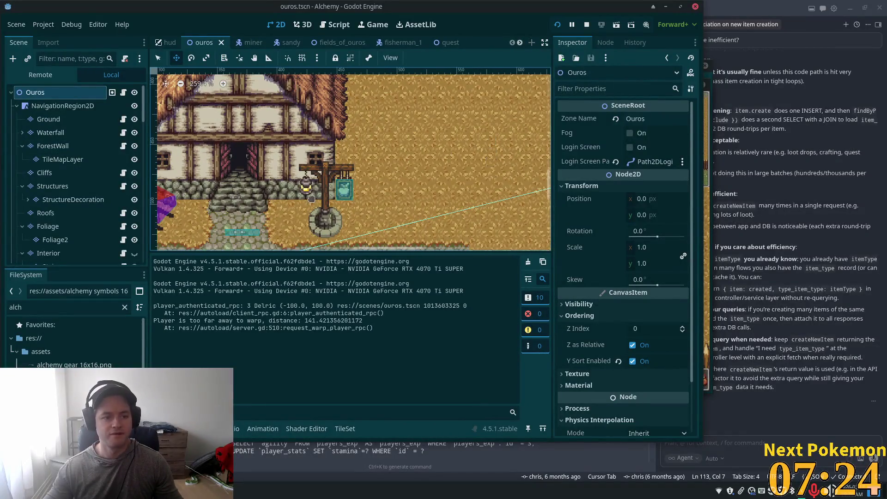
pyautogui.scroll(3, 369, 228)
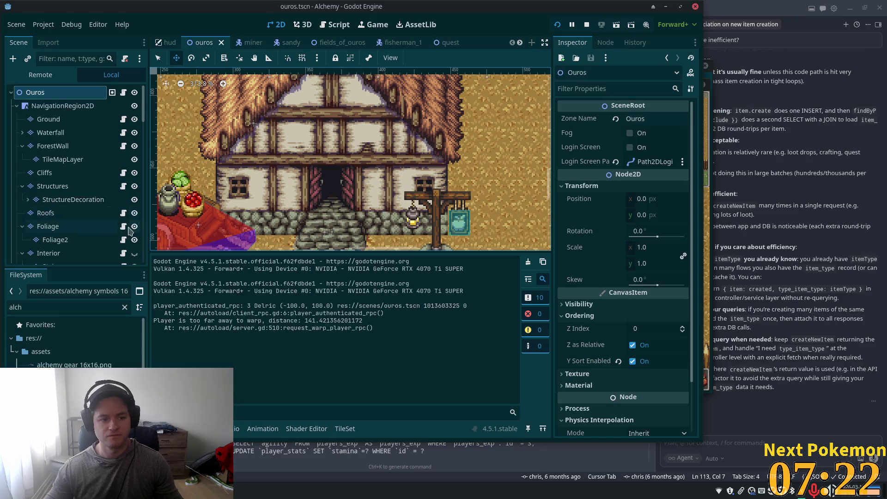
pyautogui.scroll(-1, 132, 224)
pyautogui.click(134, 232)
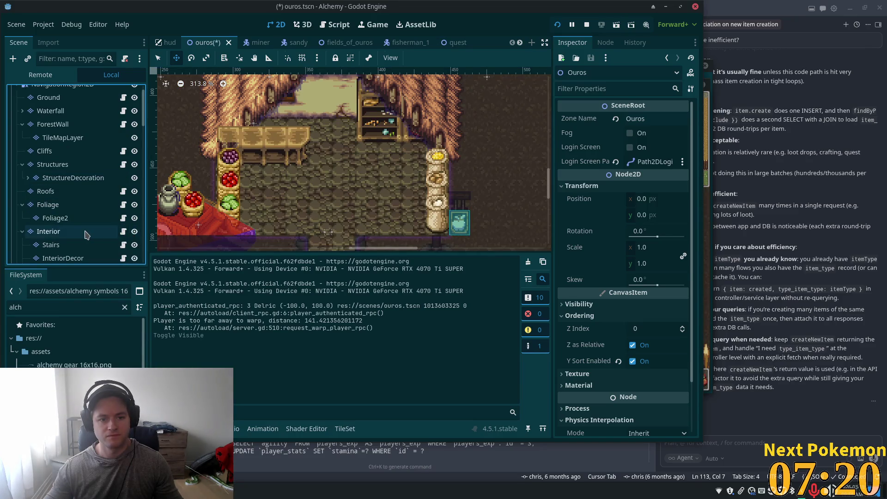
pyautogui.click(85, 236)
pyautogui.scroll(-5, 259, 183)
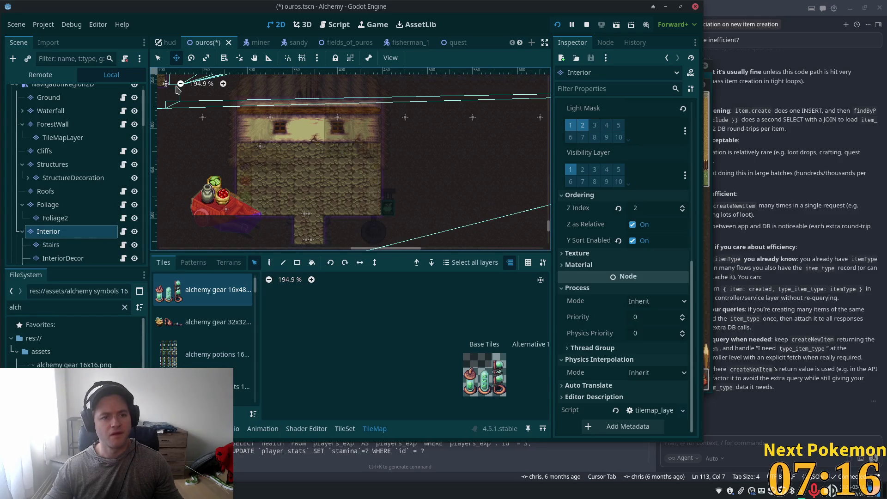
# Select a block of interior tiles, undo the accidental move, and deselect.
pyautogui.scroll(-1, 206, 123)
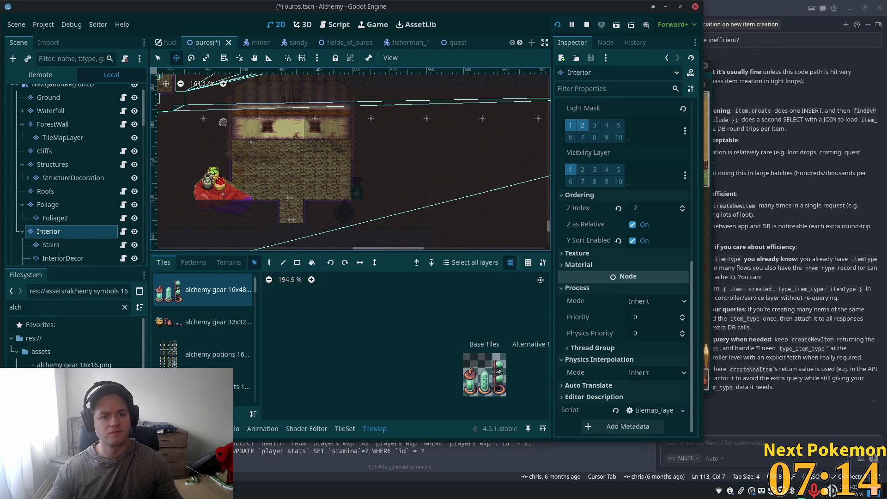
pyautogui.moveTo(223, 122); pyautogui.dragTo(265, 155)
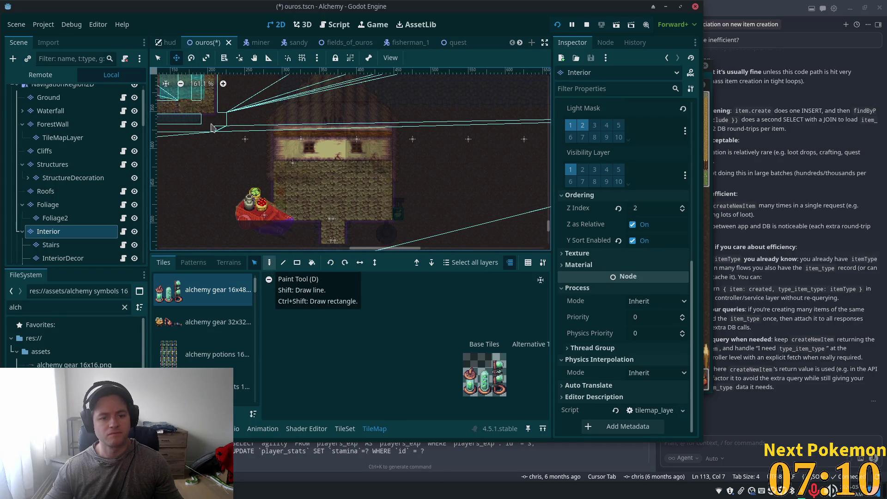
pyautogui.press('s')
pyautogui.moveTo(250, 89)
pyautogui.mouseDown()
pyautogui.moveTo(274, 126)
pyautogui.moveTo(409, 229)
pyautogui.moveTo(352, 208)
pyautogui.mouseUp()
pyautogui.hotkey('ctrl', 'z')
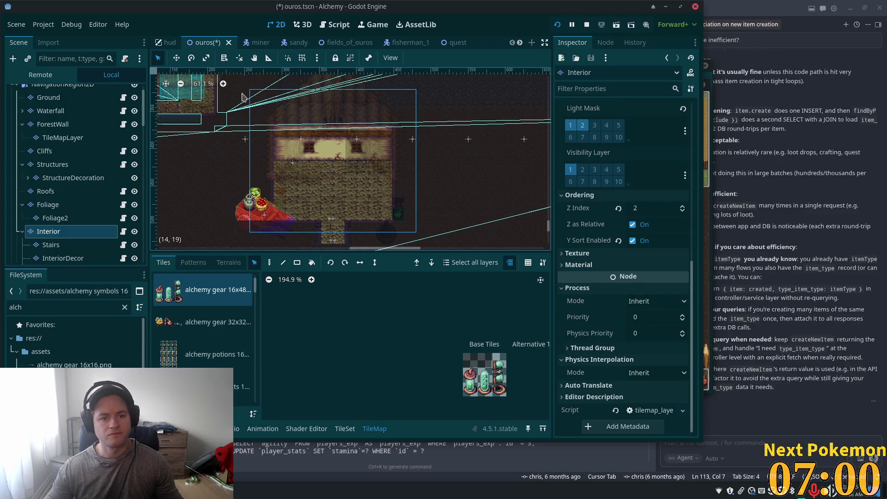
pyautogui.click(231, 214)
# Trial-erase the interior tiles covering the house, then restore them with Ctrl+Z.
pyautogui.moveTo(260, 95)
pyautogui.mouseDown()
pyautogui.moveTo(388, 249)
pyautogui.moveTo(403, 252)
pyautogui.mouseUp()
pyautogui.scroll(3, 418, 227)
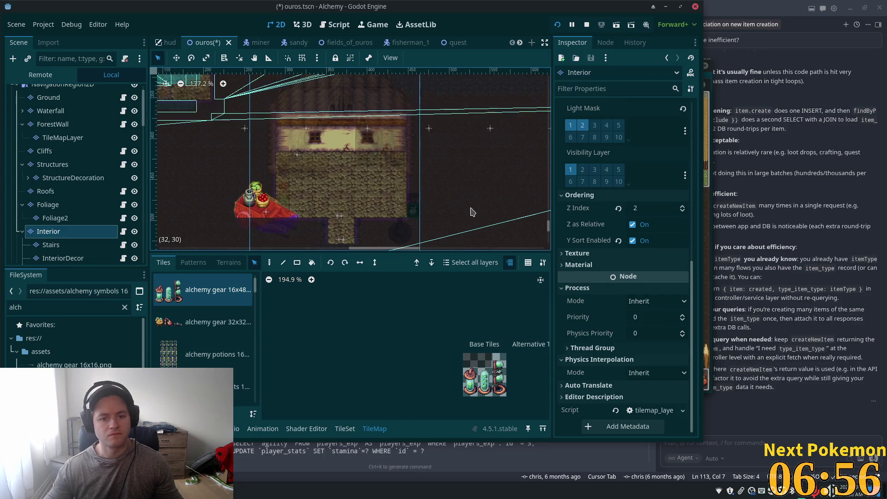
pyautogui.scroll(-2, 478, 159)
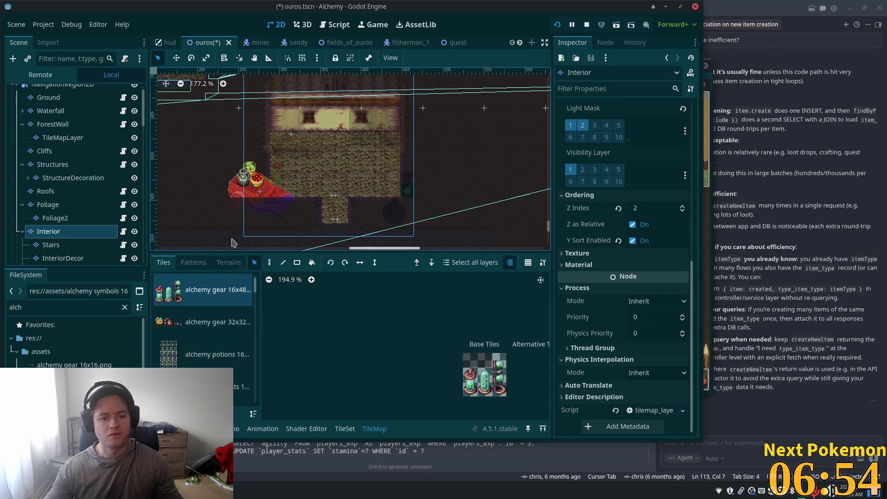
pyautogui.press('Delete')
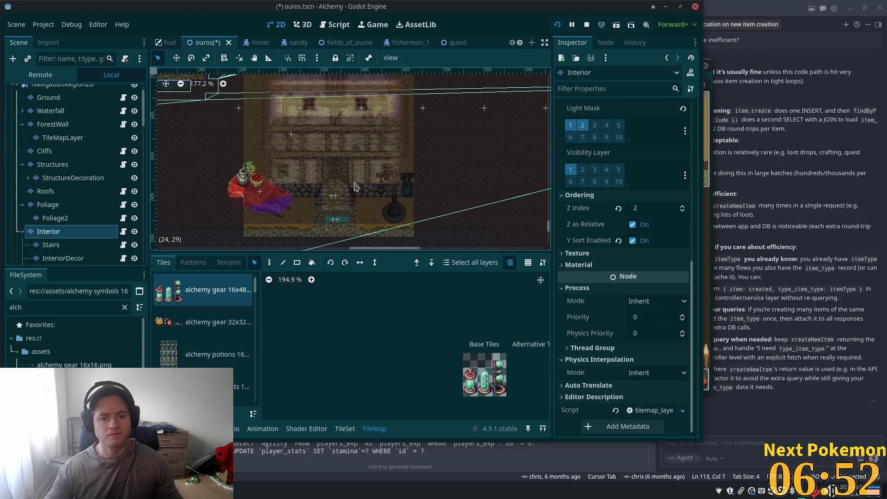
pyautogui.hotkey('ctrl', 'z')
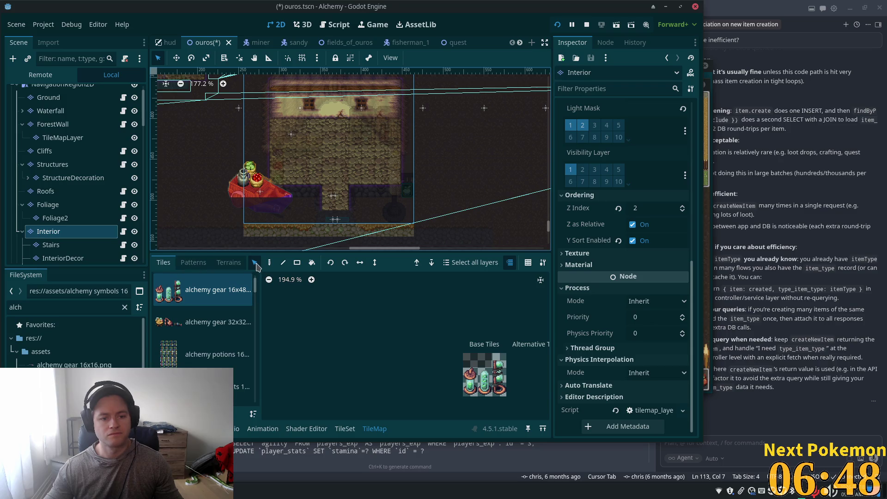
pyautogui.click(194, 193)
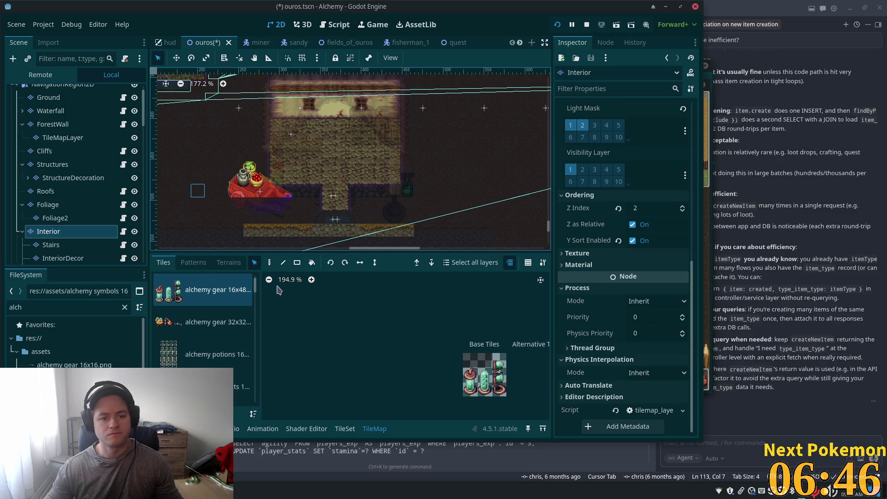
# Switch to the Paint tool and save the scene with the Interior layer intact.
pyautogui.click(283, 262)
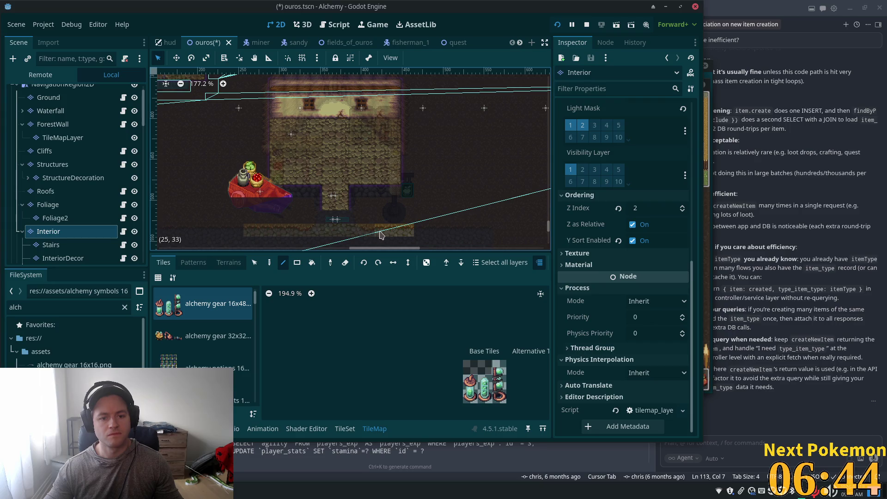
pyautogui.hotkey('ctrl', 's')
pyautogui.scroll(-1, 430, 169)
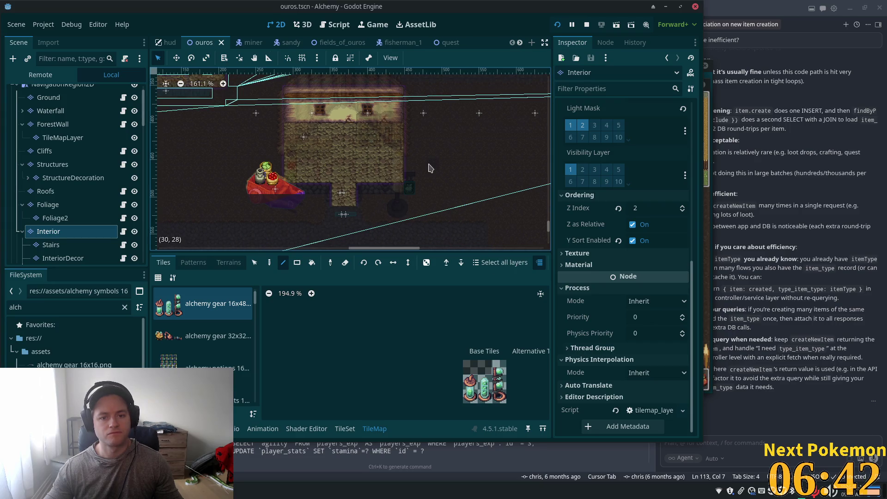
pyautogui.moveTo(433, 183); pyautogui.dragTo(436, 250)
pyautogui.scroll(-3, 416, 217)
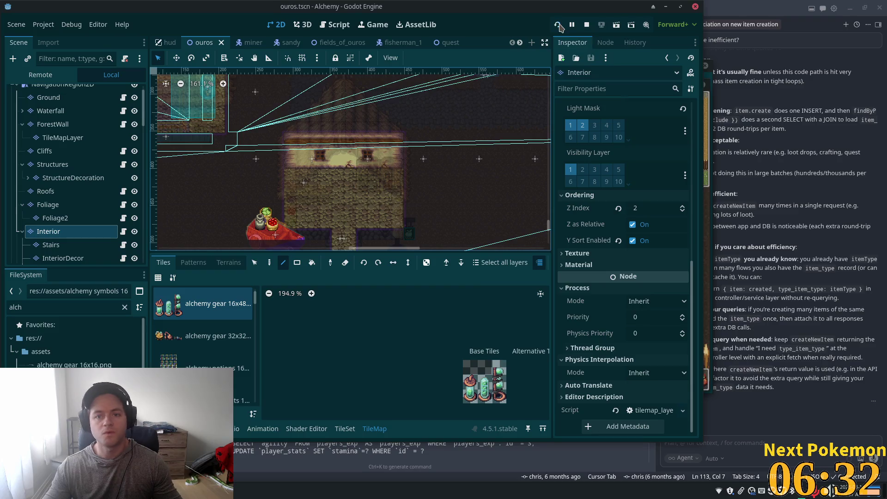
# Launch the game, log in, and walk across Ouros through the door into the shop.
pyautogui.click(559, 25)
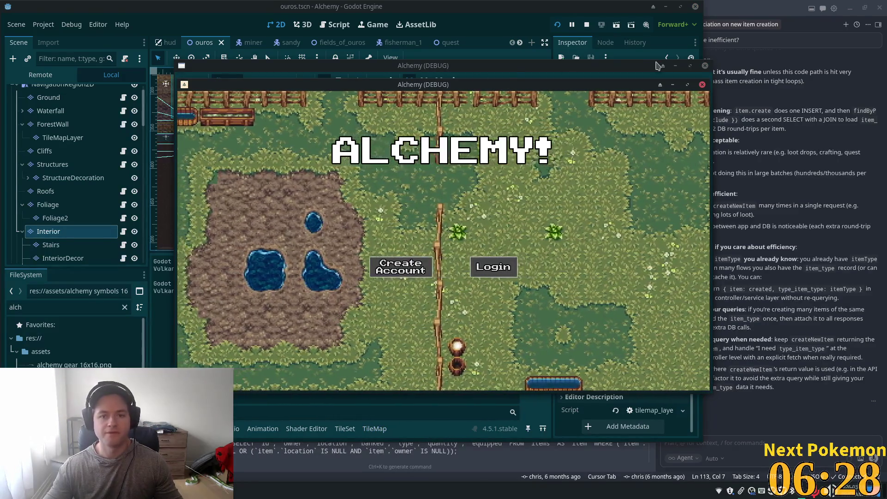
pyautogui.click(493, 267)
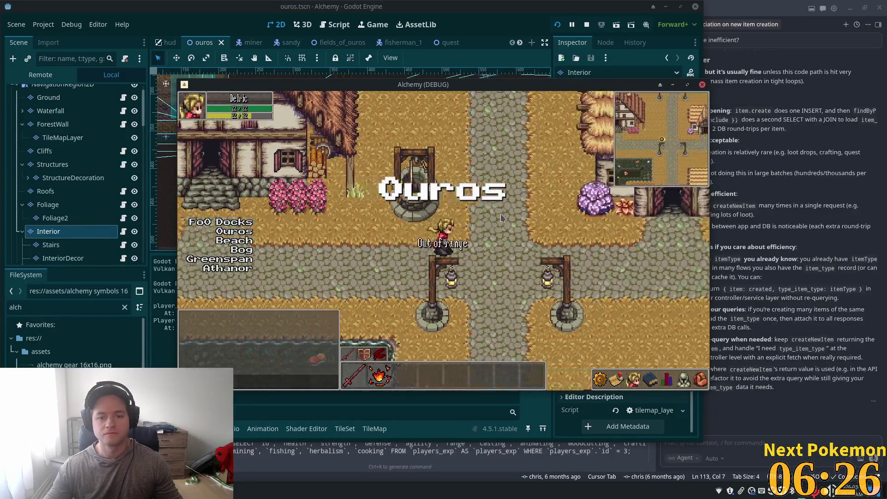
pyautogui.press('d')
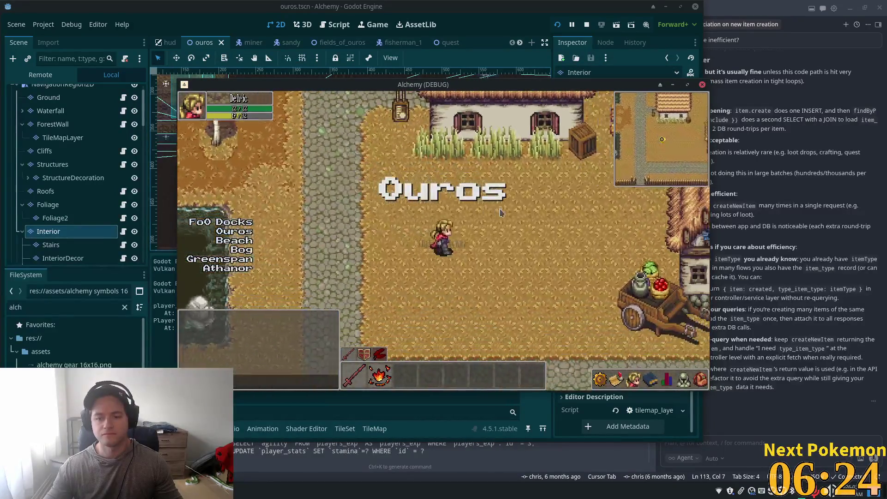
pyautogui.press('d')
pyautogui.press('s')
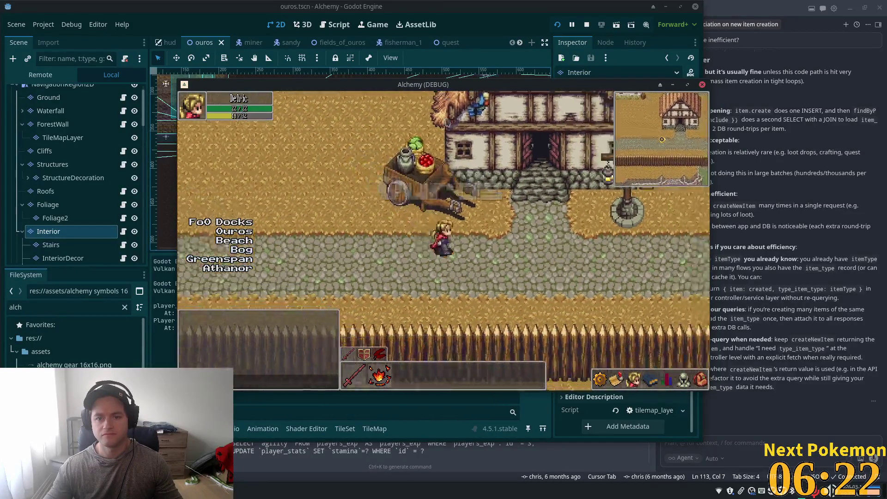
pyautogui.press('d')
pyautogui.press('w')
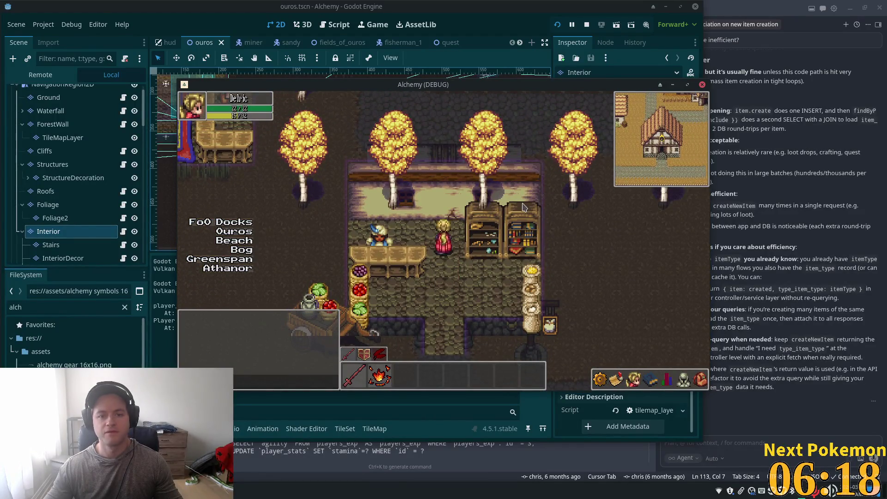
# Leave the shop, walk north past the trees and back past the cart, then re-enter the shop.
pyautogui.press('s')
pyautogui.press('d')
pyautogui.press('w')
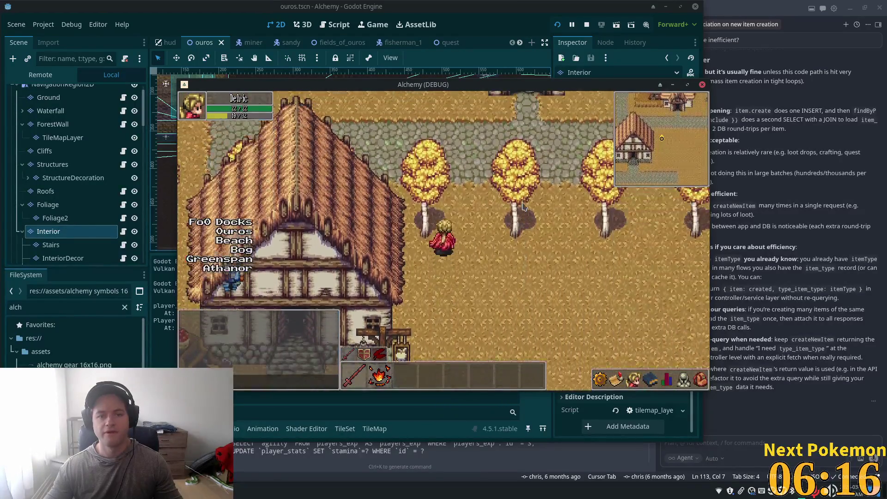
pyautogui.press('w')
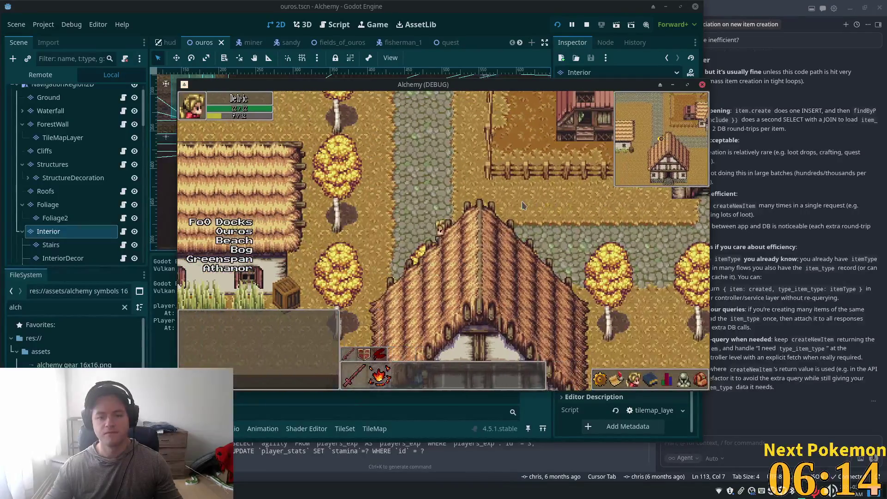
pyautogui.press('s')
pyautogui.press('a')
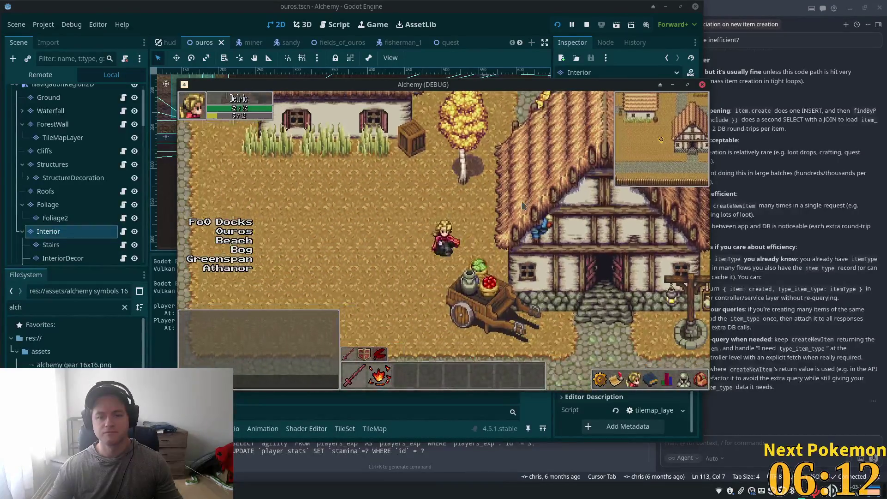
pyautogui.press('s')
pyautogui.press('d')
pyautogui.press('w')
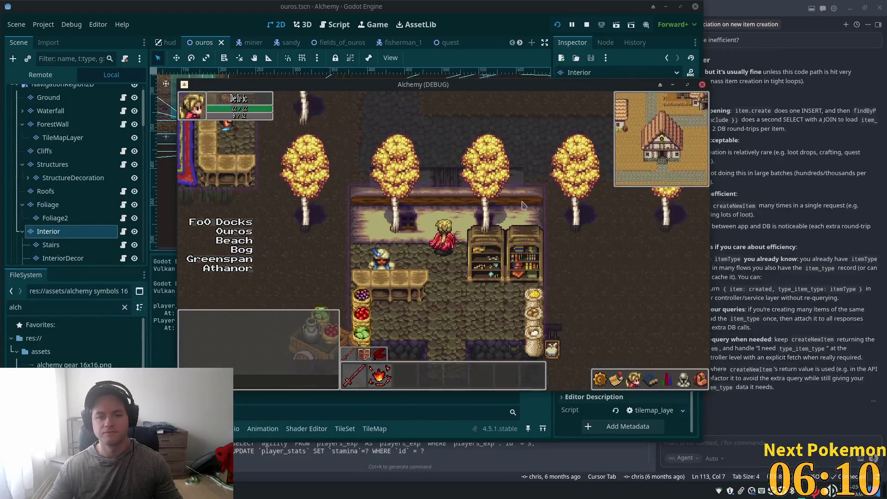
# Step in and out of the shop door several times, ending inside near the shopkeeper's counter.
pyautogui.press('s')
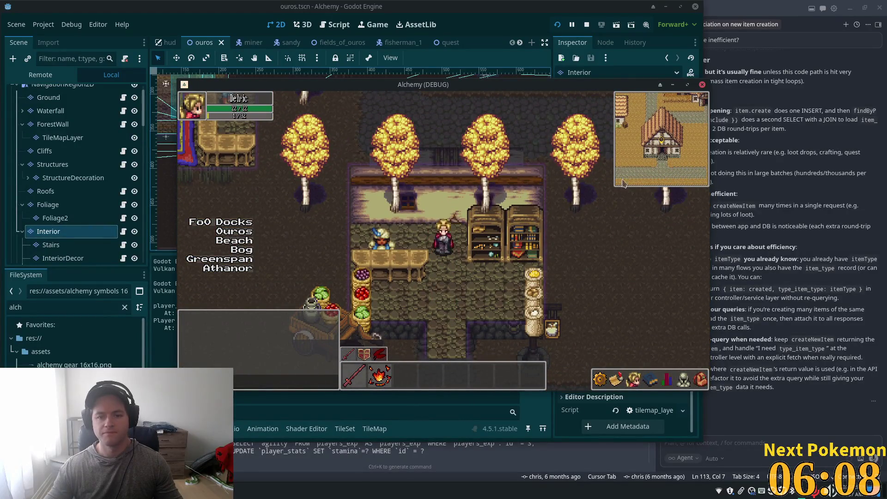
pyautogui.press('s')
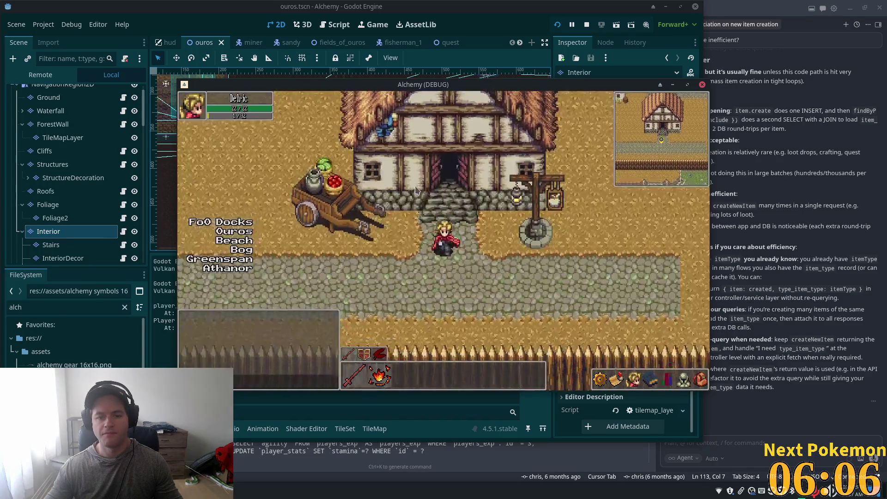
pyautogui.press('w')
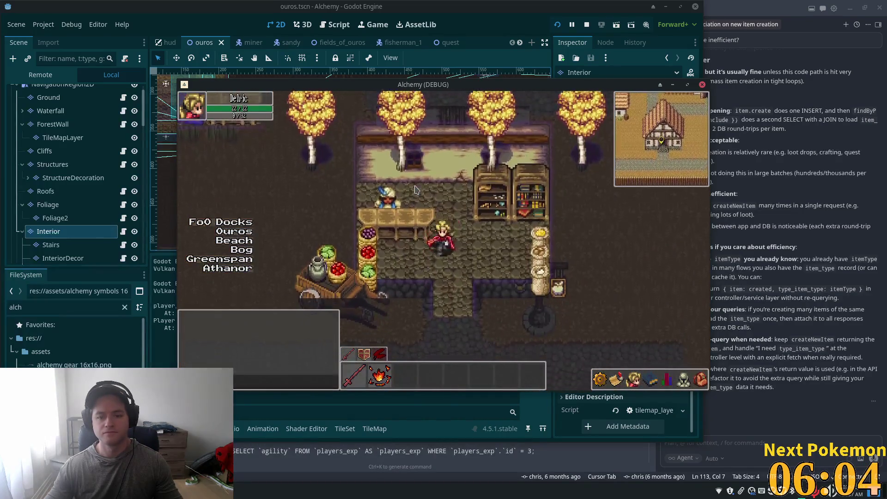
pyautogui.press('s')
pyautogui.press('w')
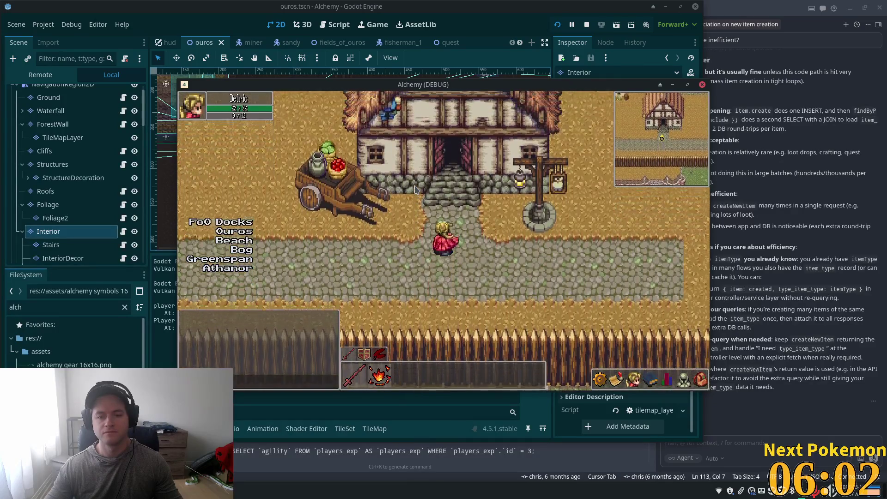
pyautogui.press('s')
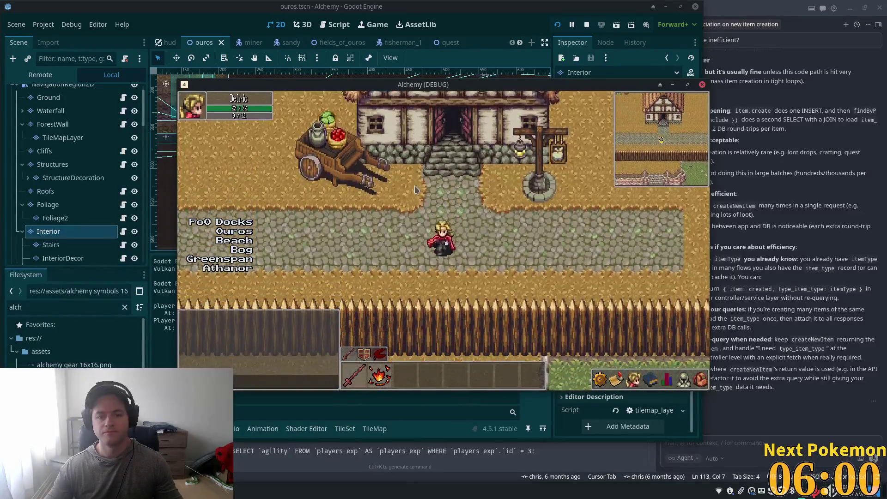
pyautogui.press('w')
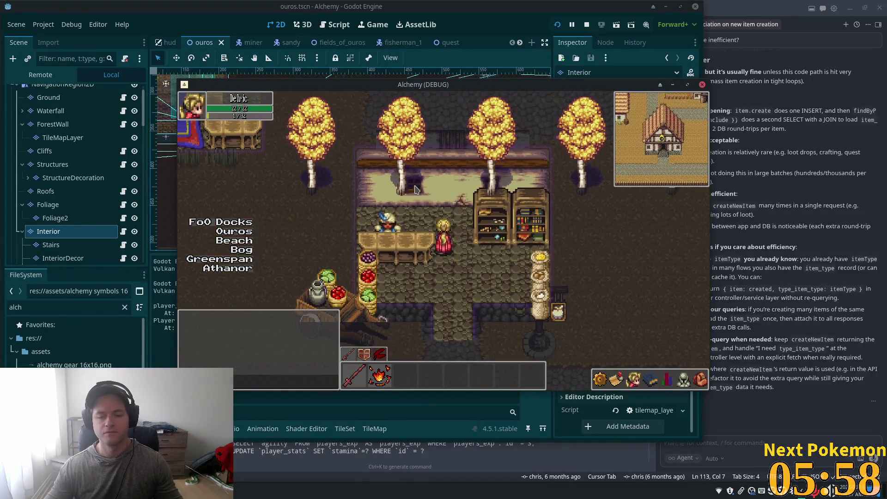
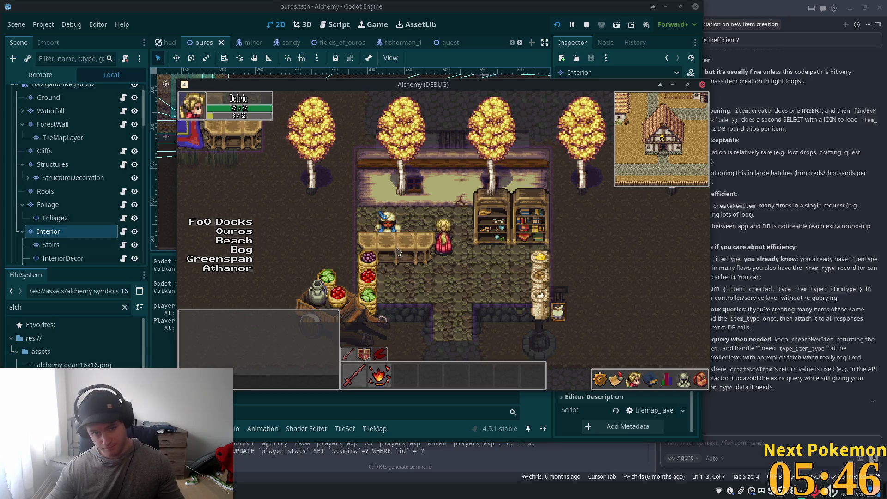
# On the InteriorDecor layer, box-select the shelves and bench and move them up one tile.
pyautogui.click(490, 13)
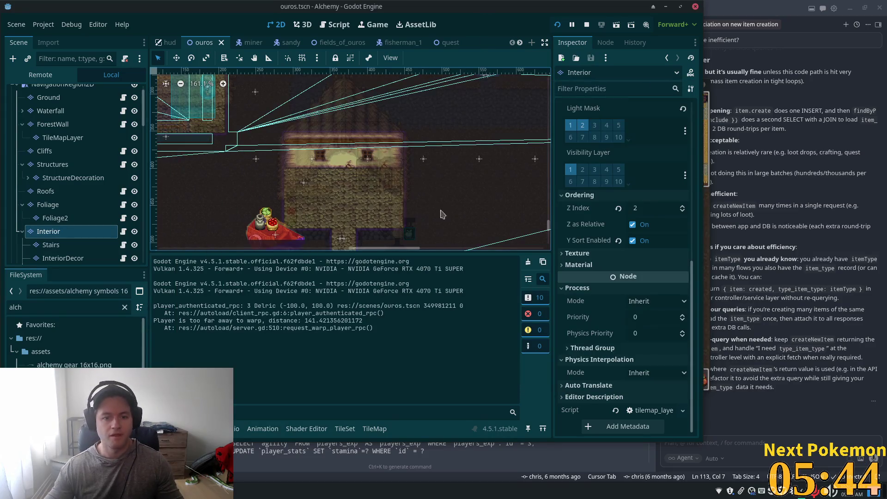
pyautogui.scroll(5, 321, 215)
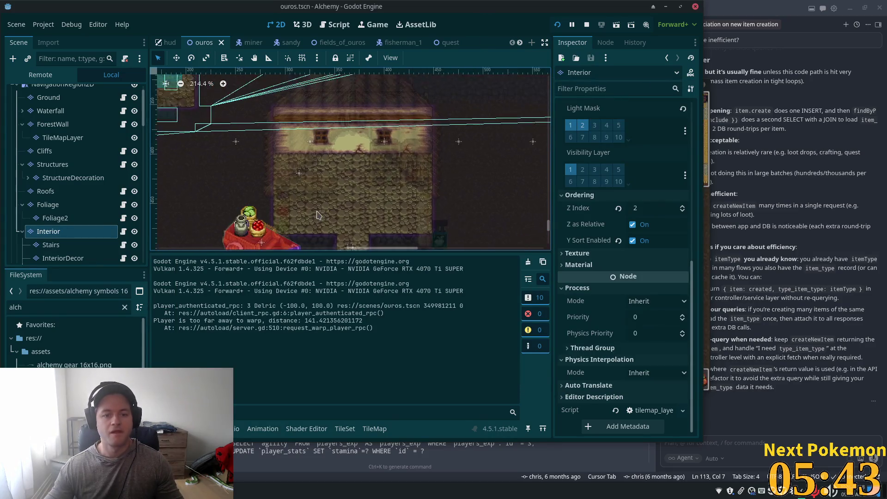
pyautogui.scroll(-3, 74, 194)
pyautogui.click(70, 192)
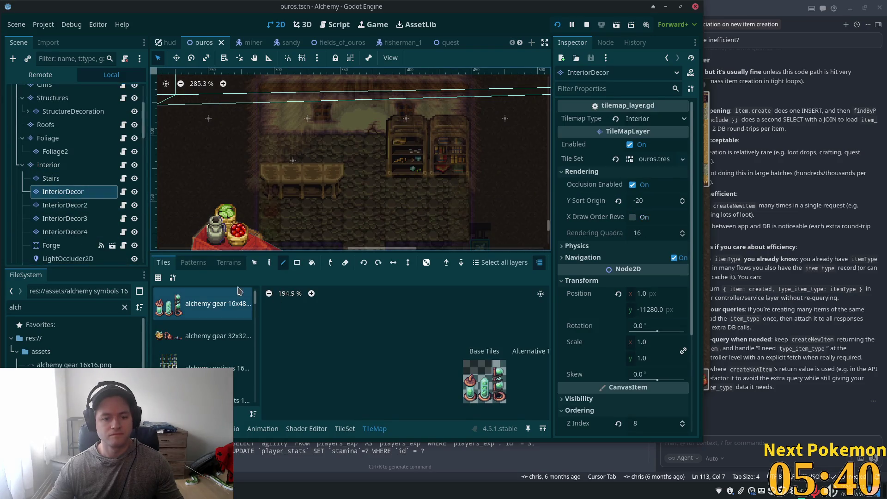
pyautogui.press('s')
pyautogui.scroll(-4, 336, 194)
pyautogui.moveTo(260, 101); pyautogui.dragTo(446, 250)
pyautogui.moveTo(374, 172); pyautogui.dragTo(384, 155)
# Move the barrels and jars on InteriorDecor2 and InteriorDecor3 up one tile.
pyautogui.click(69, 205)
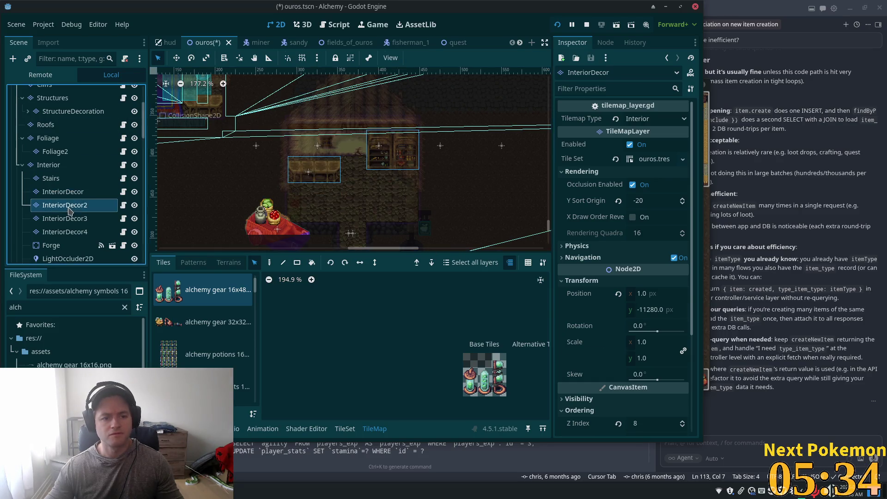
pyautogui.moveTo(250, 91)
pyautogui.mouseDown()
pyautogui.moveTo(355, 235)
pyautogui.moveTo(436, 235)
pyautogui.mouseUp()
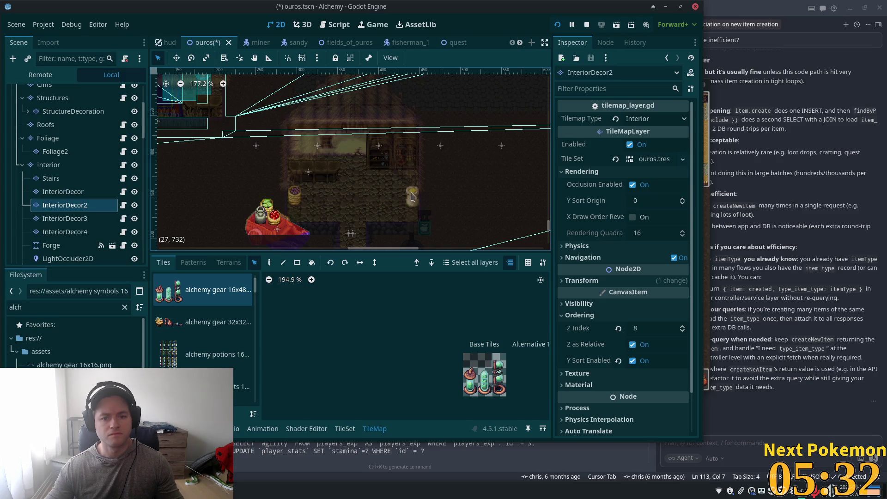
pyautogui.moveTo(413, 197); pyautogui.dragTo(415, 187)
pyautogui.click(115, 218)
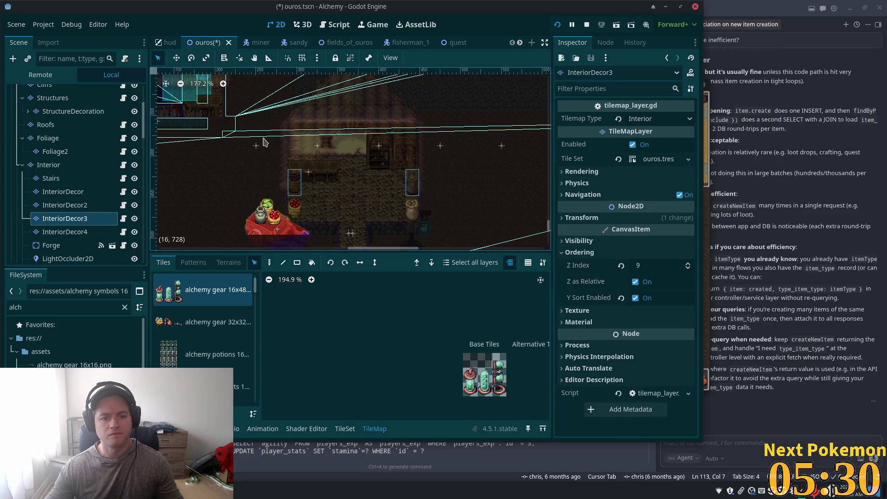
pyautogui.moveTo(264, 132); pyautogui.dragTo(472, 240)
pyautogui.moveTo(400, 208); pyautogui.dragTo(413, 202)
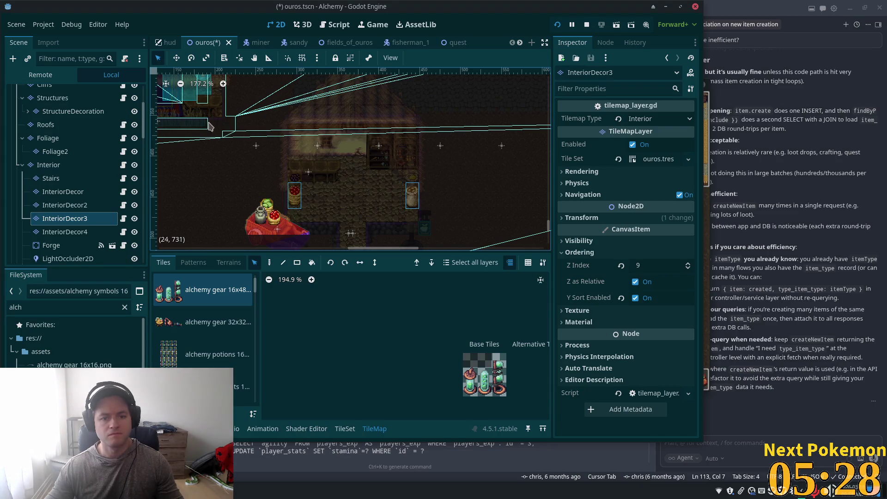
# Try moving the InteriorDecor4 green pot and jar, then undo that move.
pyautogui.click(56, 232)
pyautogui.moveTo(237, 156); pyautogui.dragTo(451, 262)
pyautogui.moveTo(413, 213); pyautogui.dragTo(414, 214)
pyautogui.hotkey('ctrl', 'z')
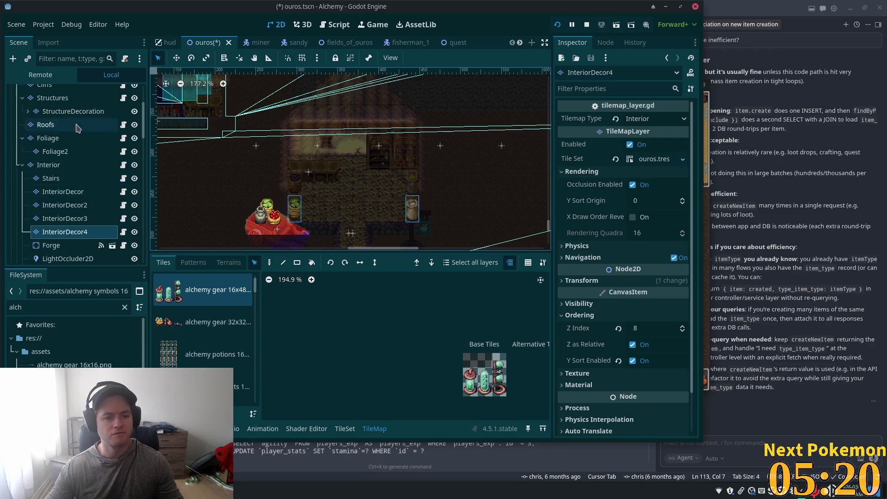
# Filter the scene tree for 'shop', move ShopKeeperSpawn up to y 402, and save.
pyautogui.click(69, 59)
pyautogui.write('shop')
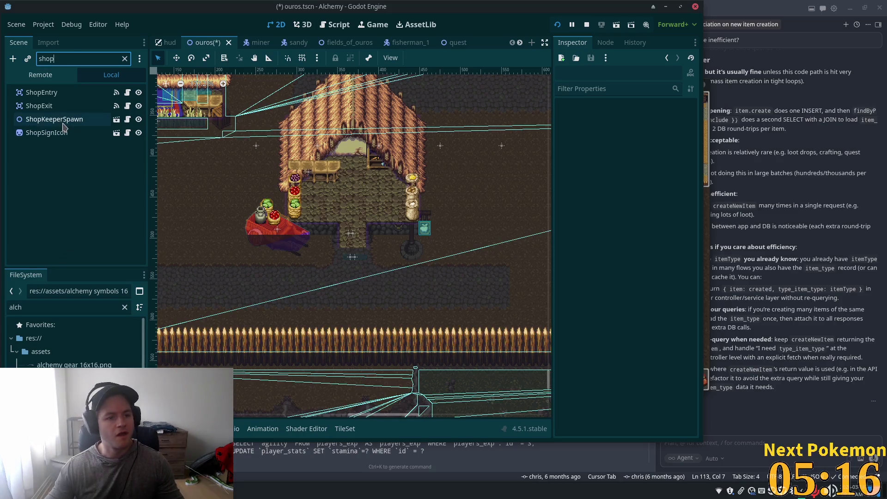
pyautogui.click(67, 121)
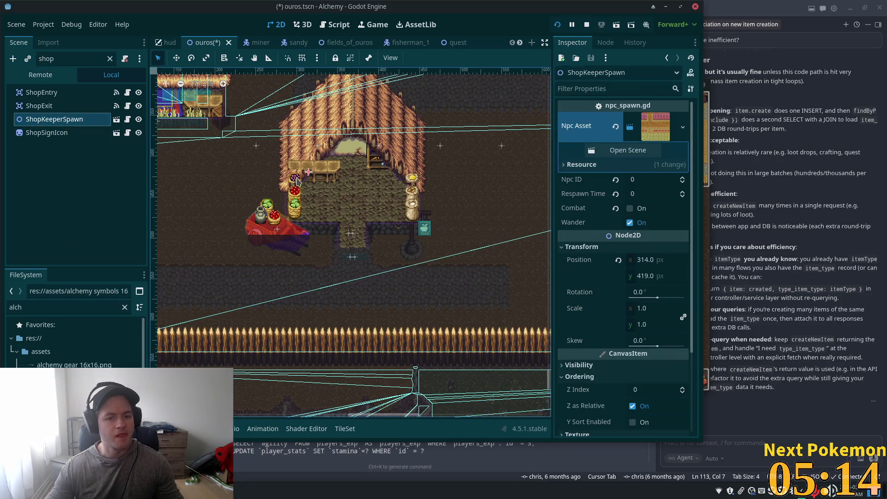
pyautogui.click(179, 60)
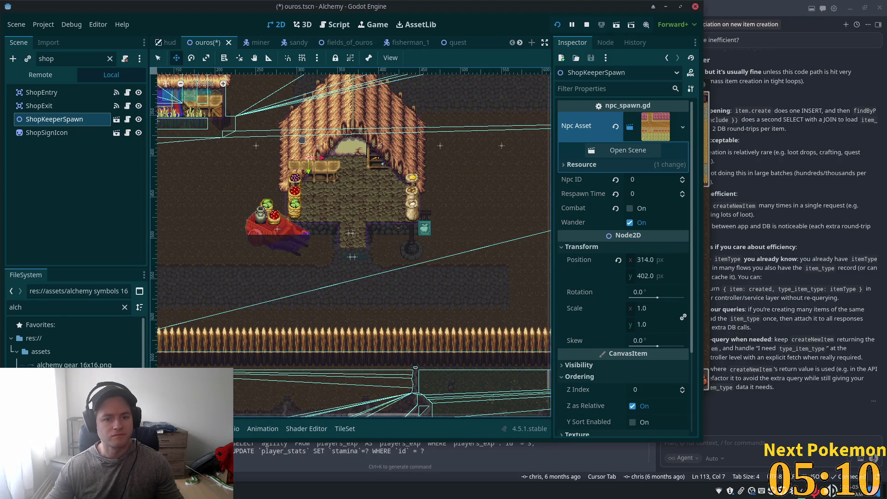
pyautogui.hotkey('ctrl', 's')
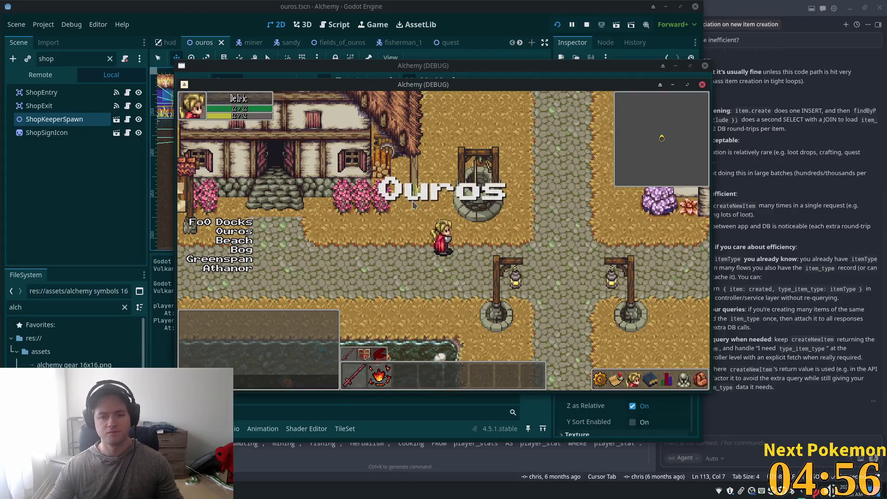
# Walk the player through town into the shop, up to the shopkeeper's counter, and back in.
pyautogui.press('Down')
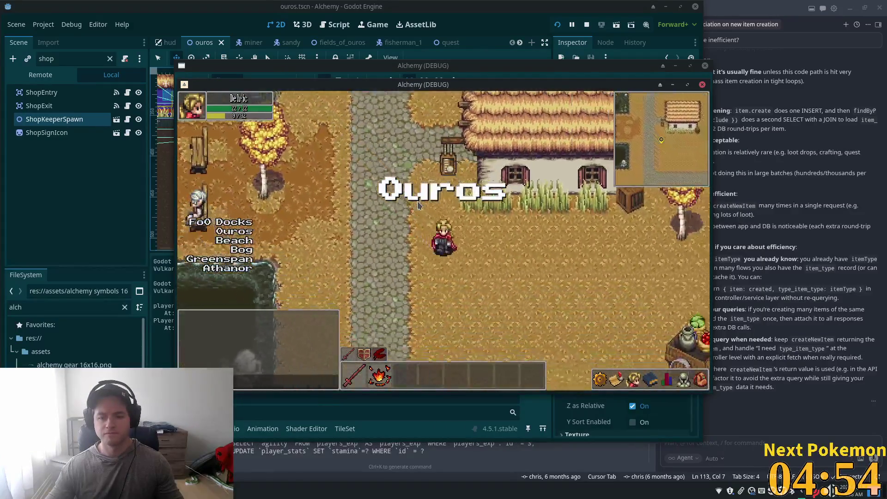
pyautogui.press('Right')
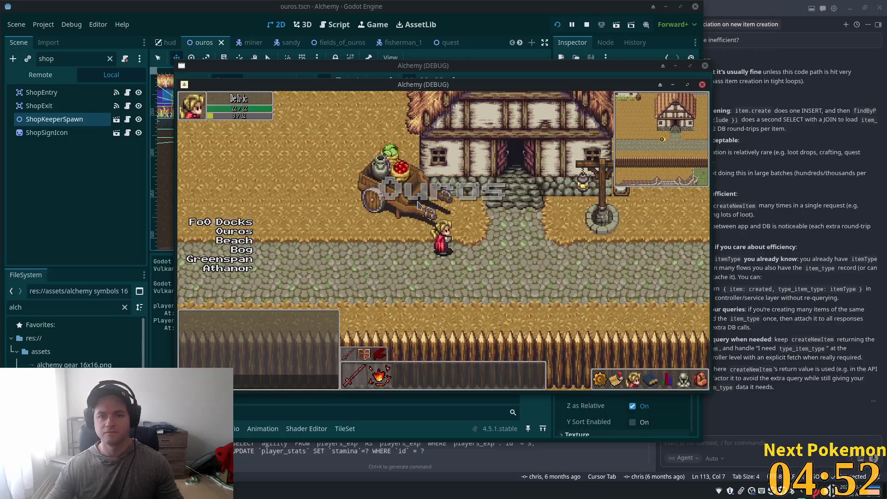
pyautogui.press('Up')
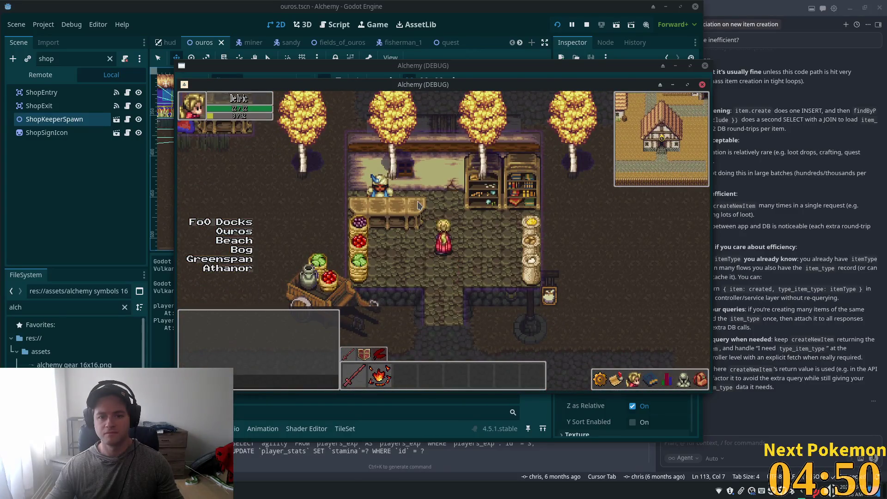
pyautogui.press('Up')
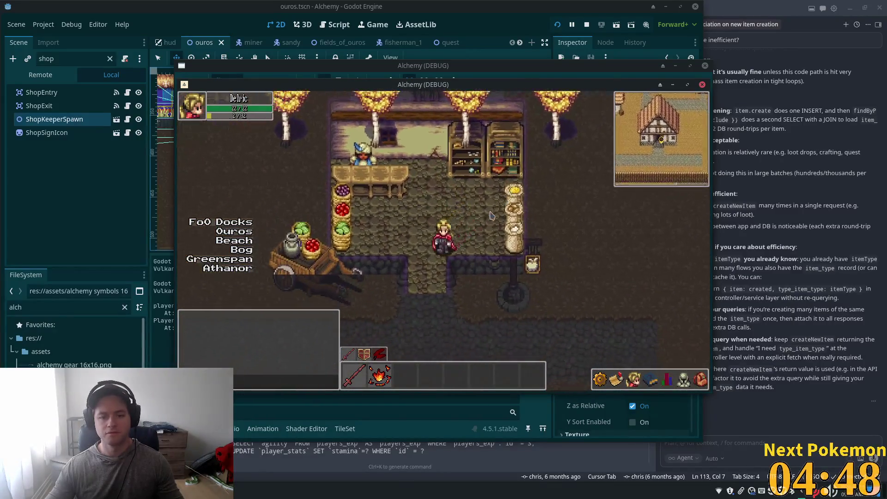
pyautogui.press('Down')
pyautogui.press('Up')
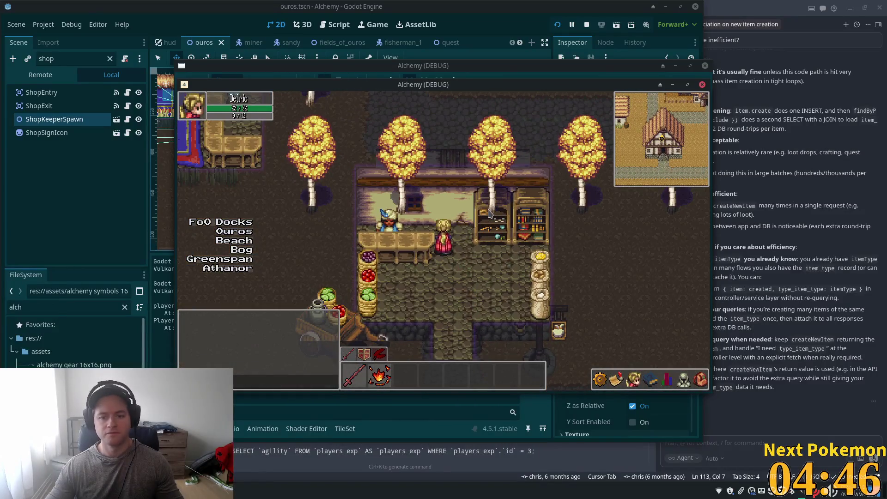
# Walk past the fruit baskets, out the south door and back, then close the game.
pyautogui.press('Down')
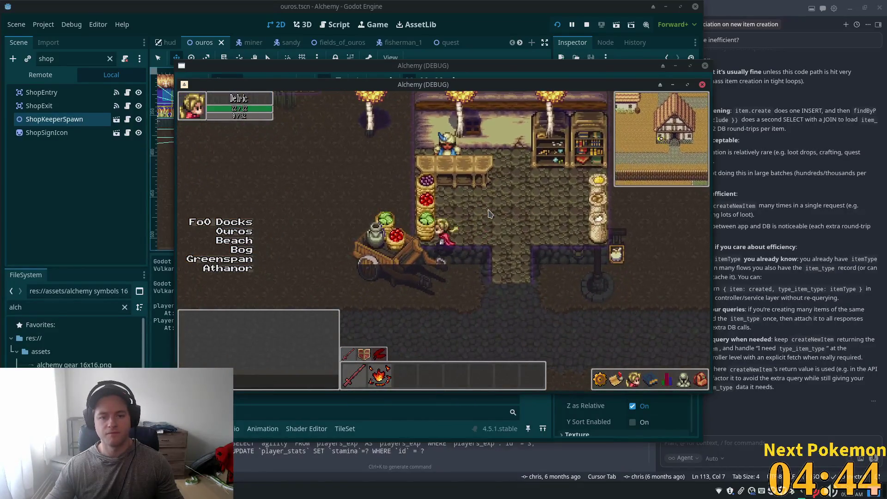
pyautogui.press('Left')
pyautogui.press('Down')
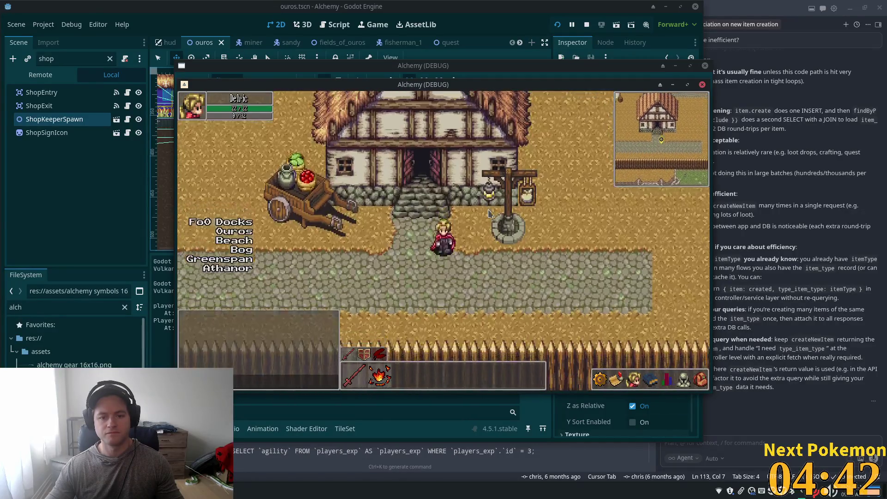
pyautogui.press('Up')
pyautogui.press('Down')
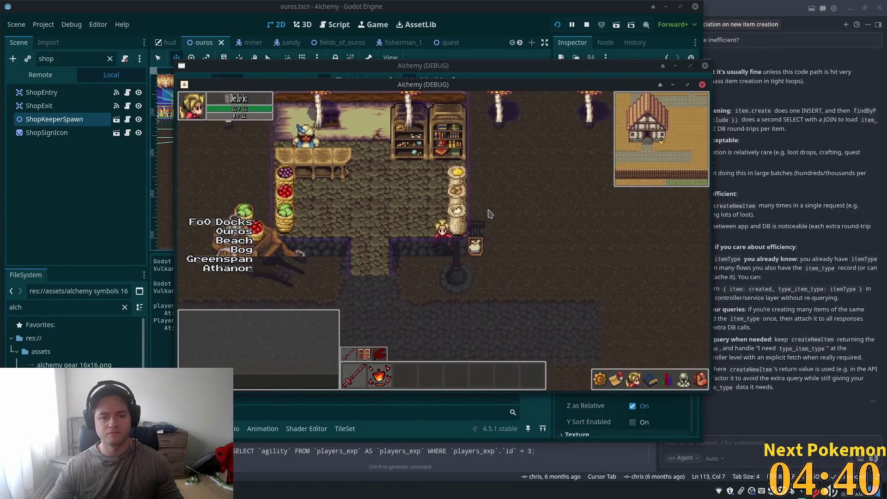
pyautogui.press('Up')
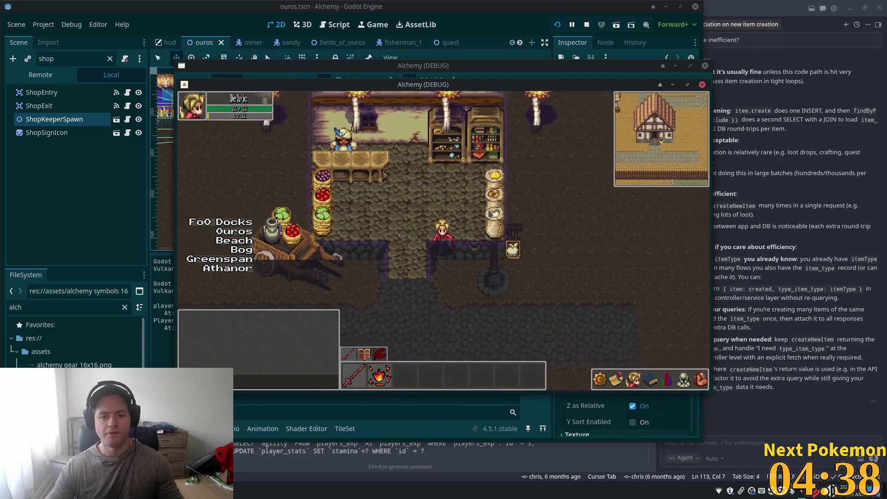
pyautogui.press('Left')
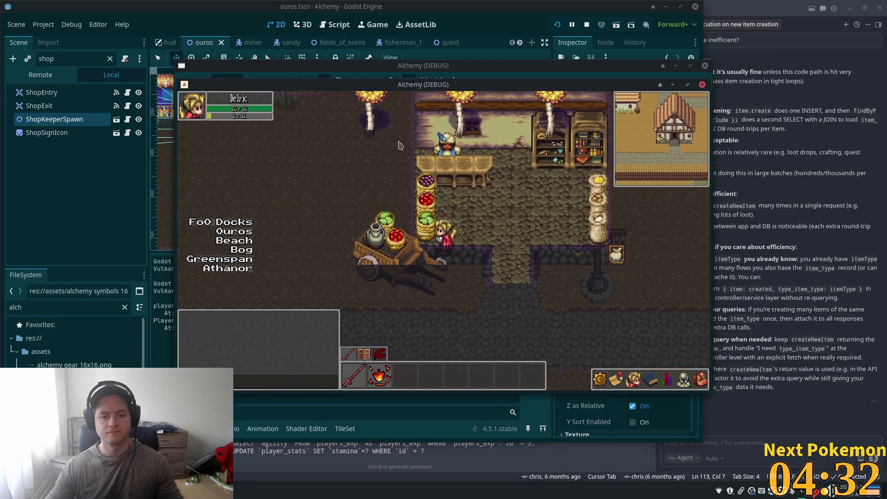
pyautogui.press('F8')
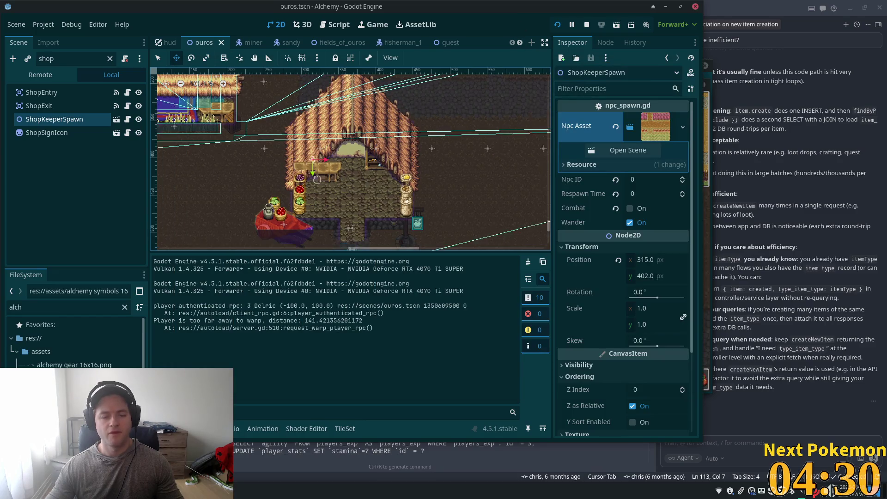
# Clear the shop filter, drag the Cart node about 19 px left to 257, 488, and save.
pyautogui.click(110, 59)
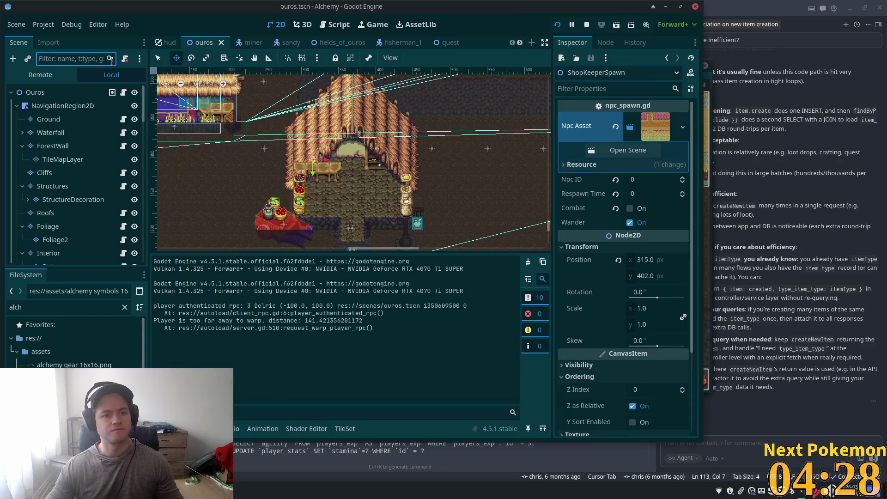
pyautogui.click(60, 92)
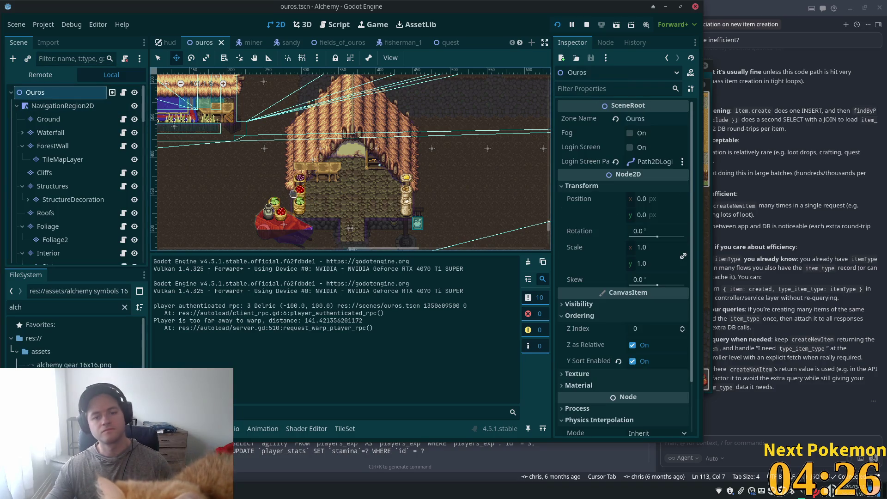
pyautogui.press('q')
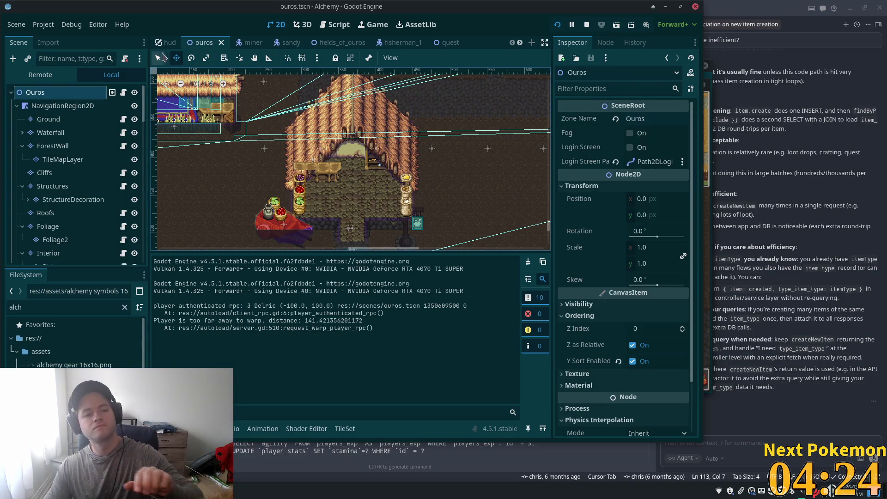
pyautogui.click(286, 216)
pyautogui.click(38, 176)
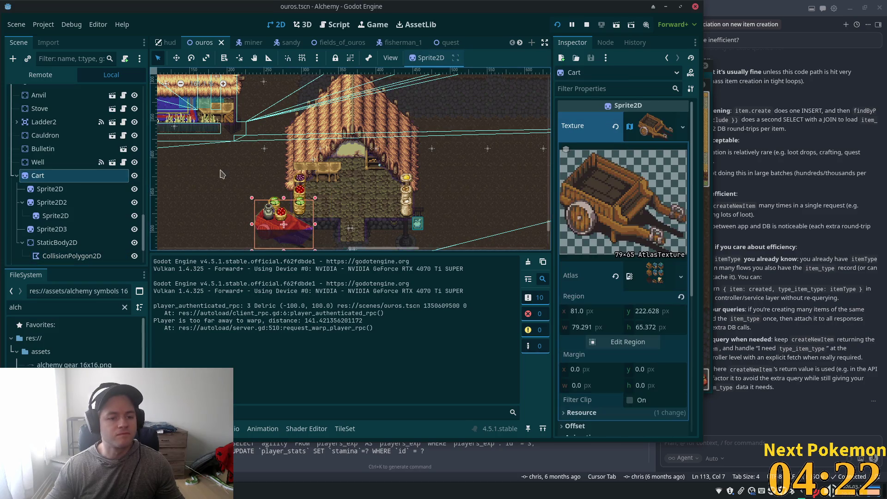
pyautogui.click(176, 58)
pyautogui.scroll(5, 273, 199)
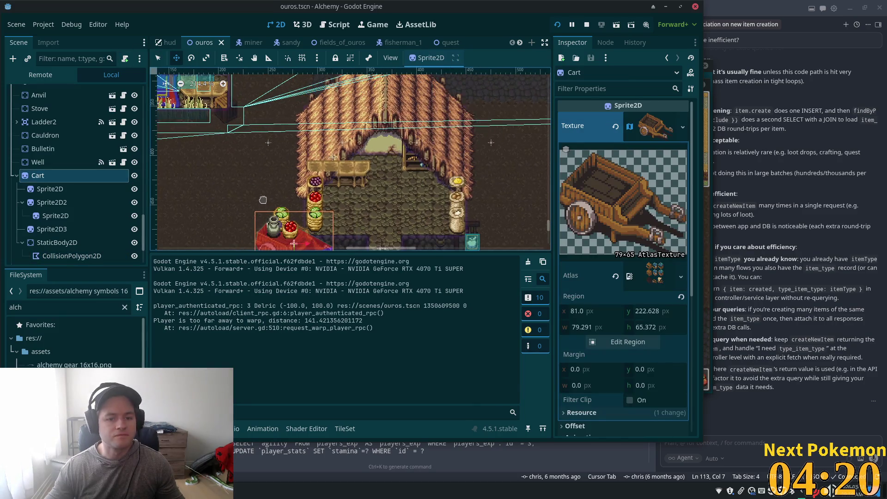
pyautogui.moveTo(226, 141); pyautogui.dragTo(200, 138)
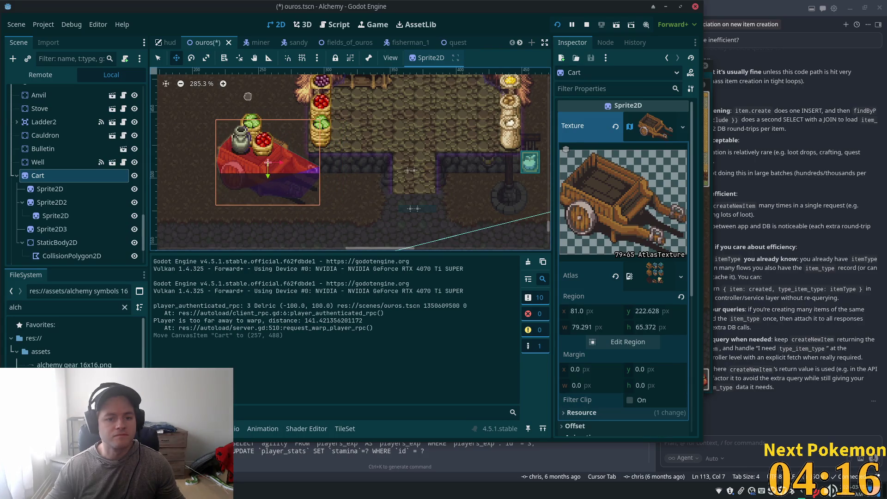
pyautogui.hotkey('ctrl', 's')
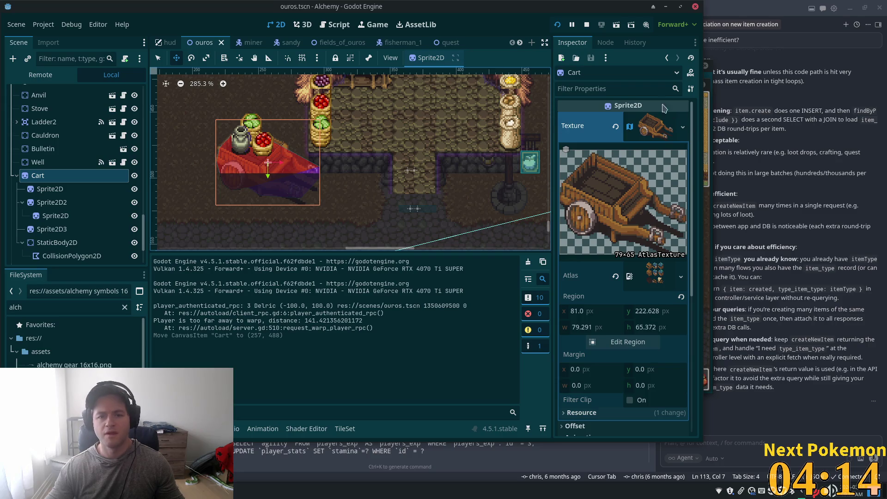
pyautogui.scroll(-2, 377, 134)
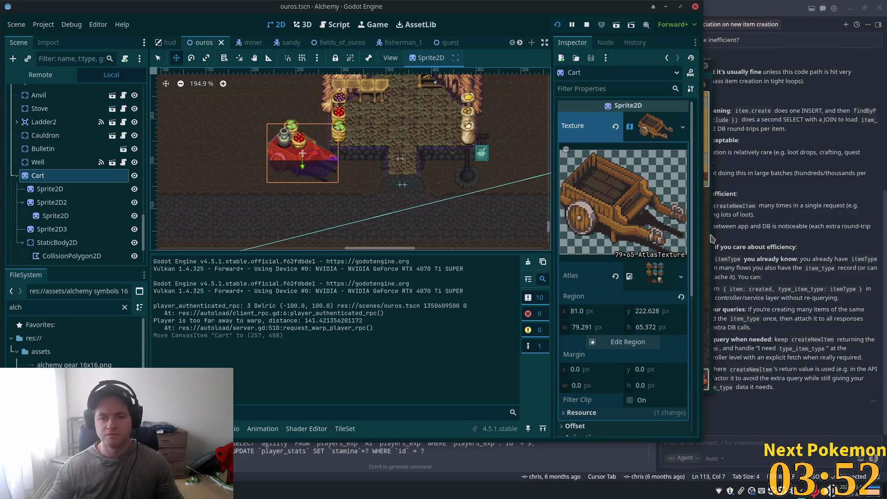
pyautogui.scroll(-3, 514, 125)
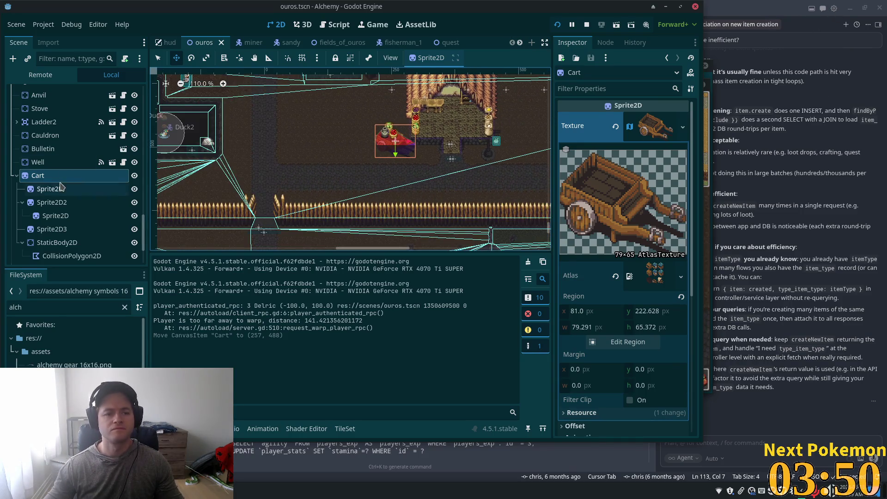
pyautogui.scroll(5, 116, 194)
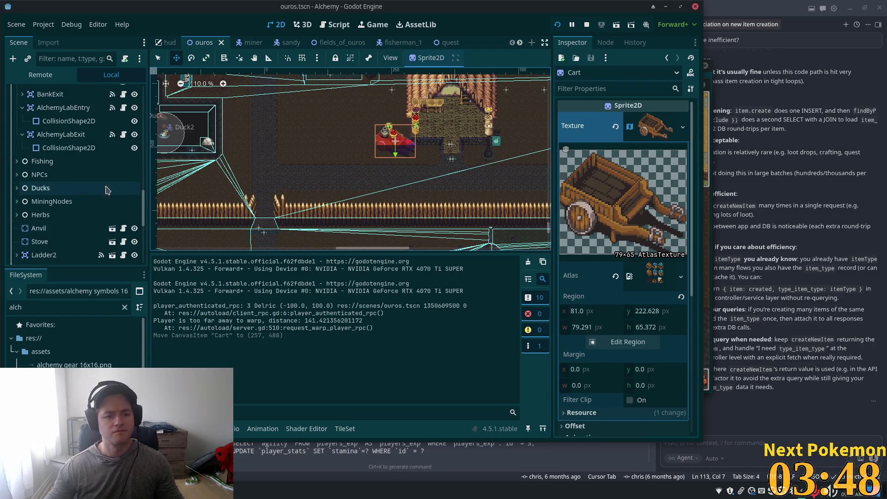
pyautogui.moveTo(252, 119); pyautogui.dragTo(169, 208)
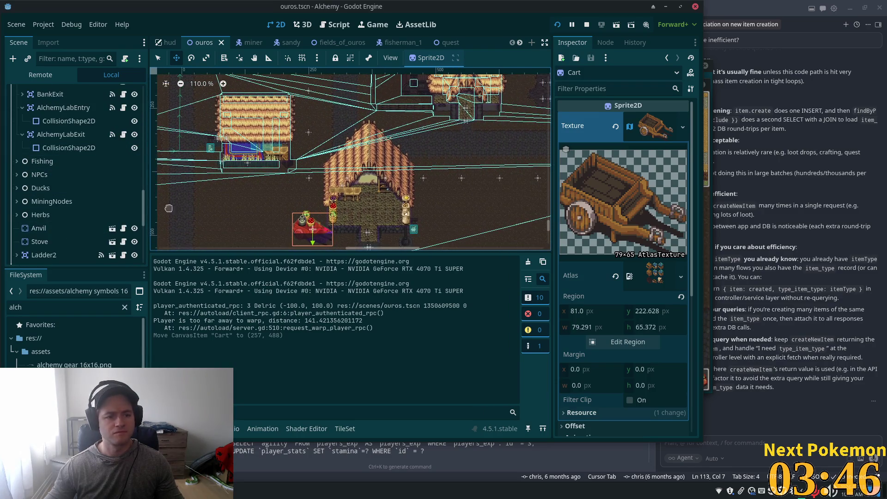
pyautogui.scroll(-3, 74, 194)
pyautogui.scroll(3, 60, 171)
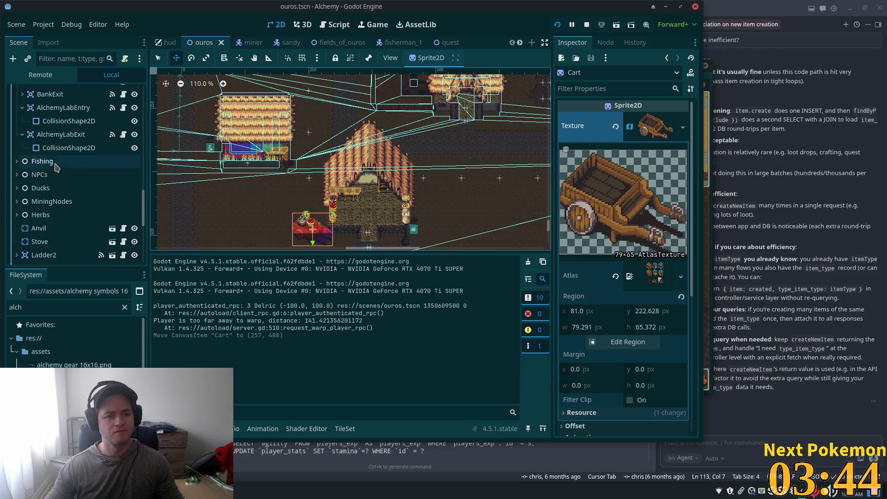
pyautogui.scroll(6, 55, 168)
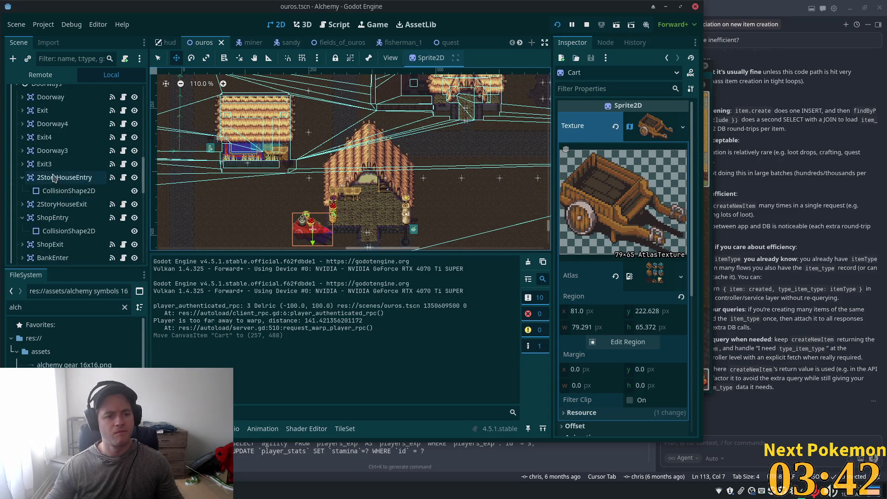
pyautogui.click(30, 223)
pyautogui.scroll(4, 43, 185)
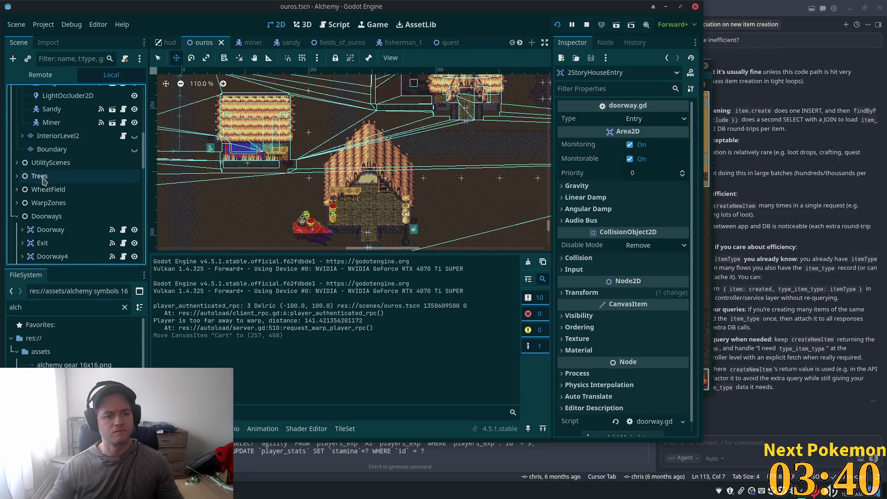
pyautogui.click(46, 177)
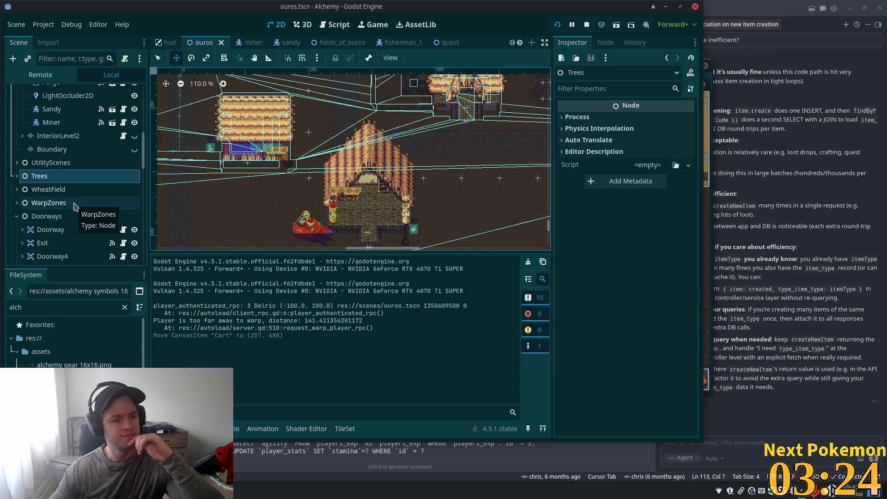
pyautogui.scroll(5, 342, 186)
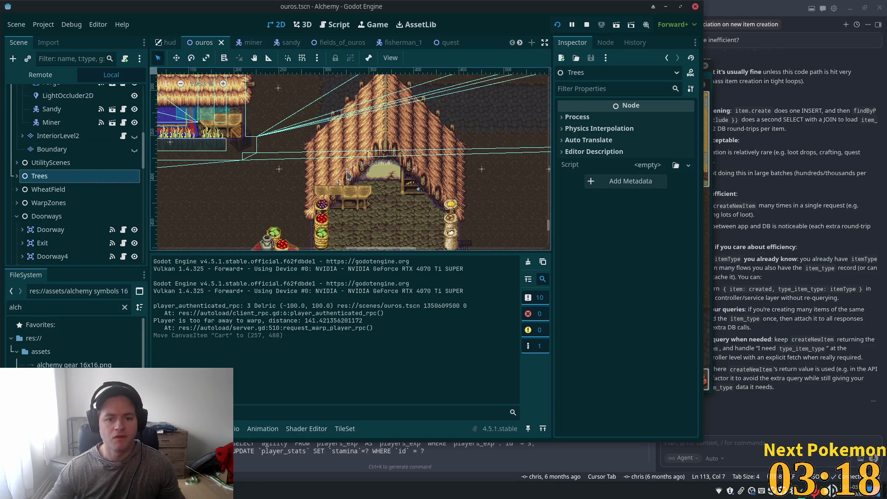
pyautogui.click(345, 171)
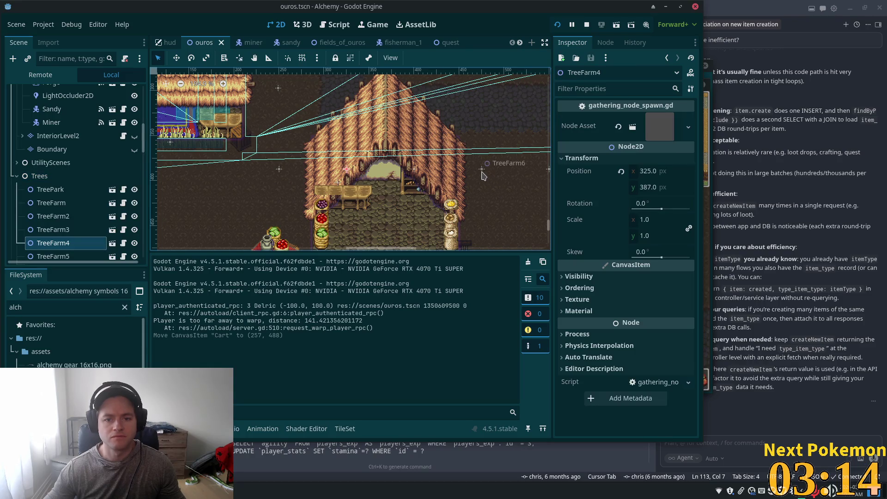
# Delete the TreeFarm4 and TreeFarm5 tree spawns, then save and run the game with F5.
pyautogui.keyDown('shift'); pyautogui.click(414, 171); pyautogui.keyUp('shift')
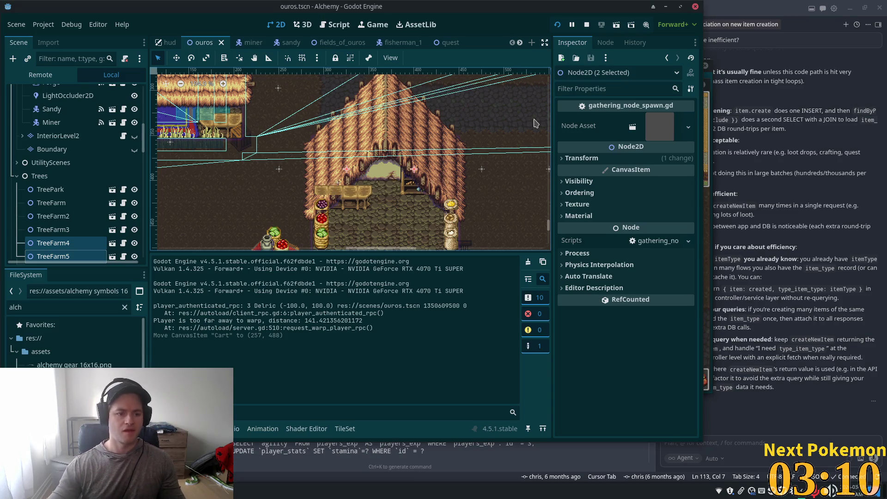
pyautogui.press('Delete')
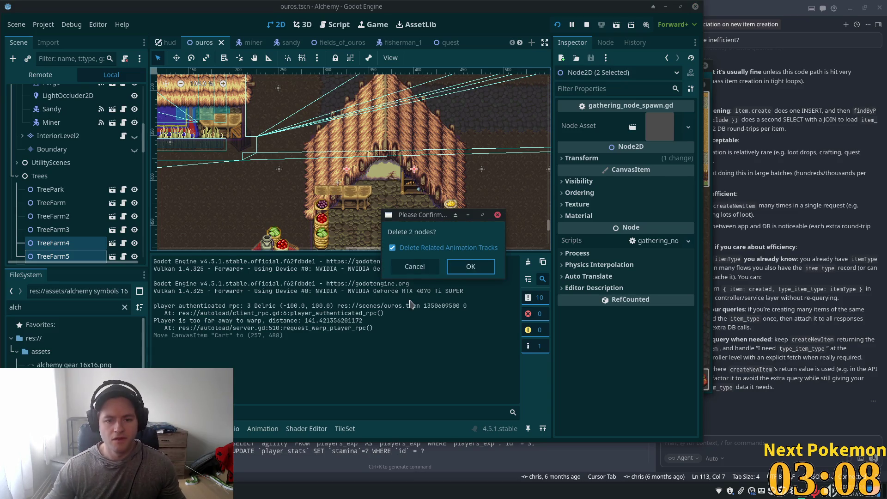
pyautogui.click(471, 266)
pyautogui.scroll(-1, 417, 202)
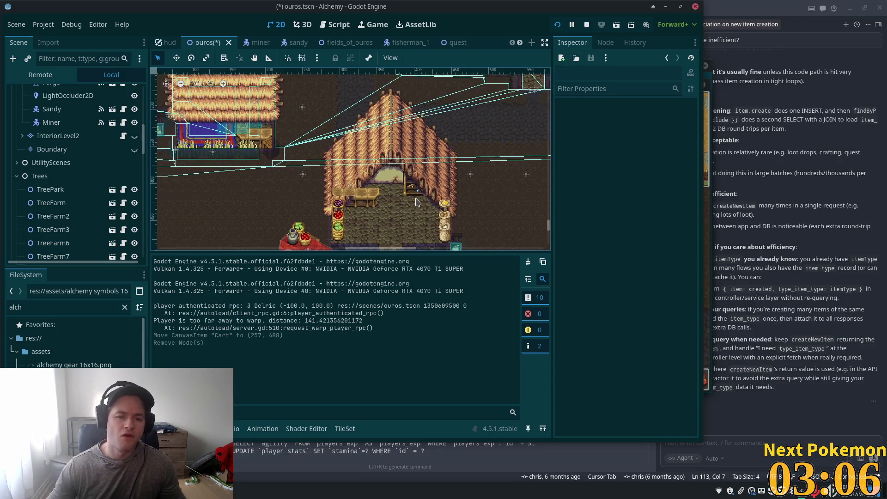
pyautogui.scroll(-1, 417, 202)
pyautogui.press('F5')
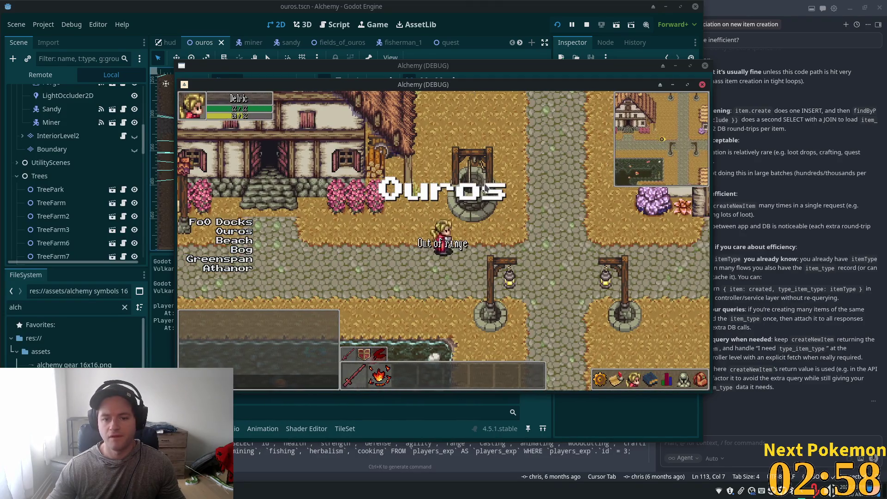
# Walk the character east to the house front, through the door and up to the shop counter.
pyautogui.press('d')
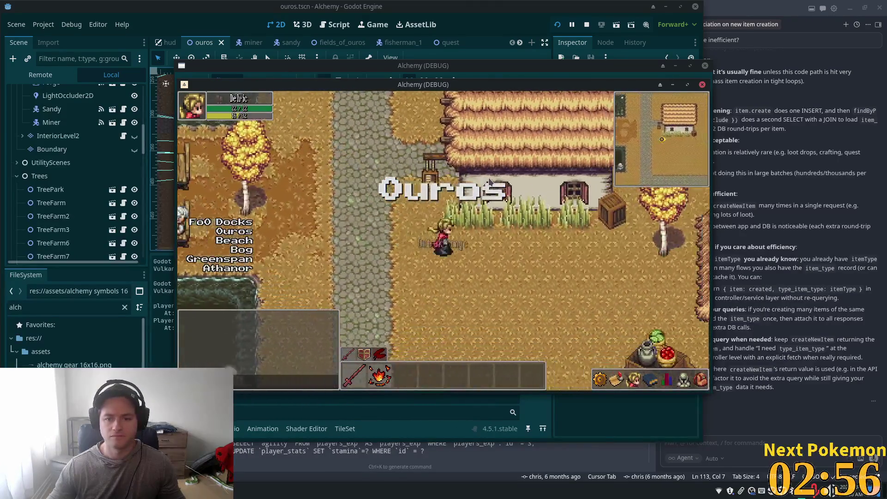
pyautogui.press('s')
pyautogui.press('d')
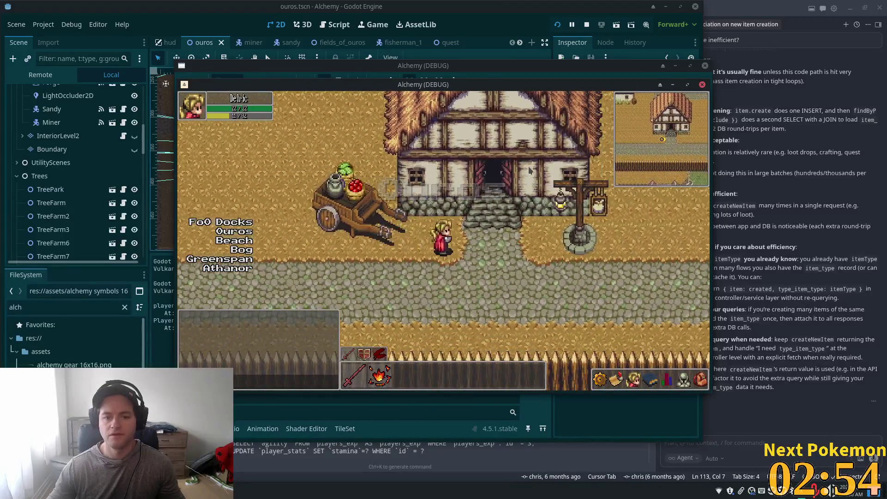
pyautogui.press('d')
pyautogui.press('w')
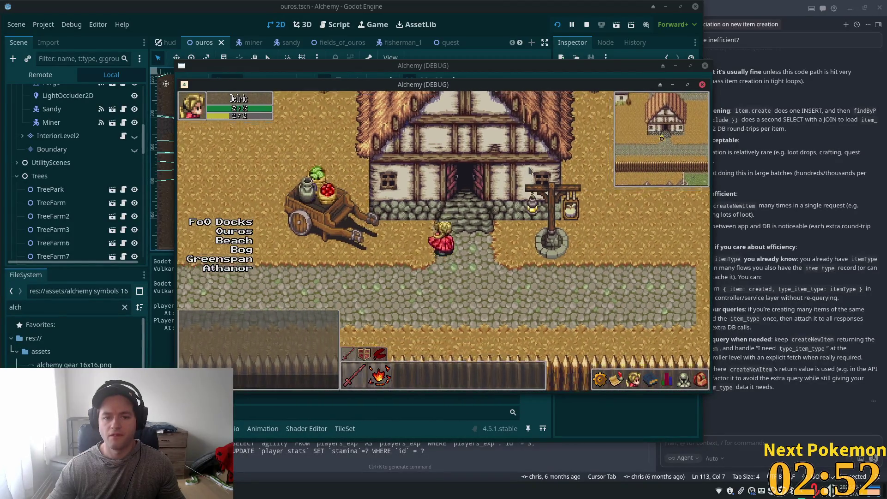
pyautogui.press('w')
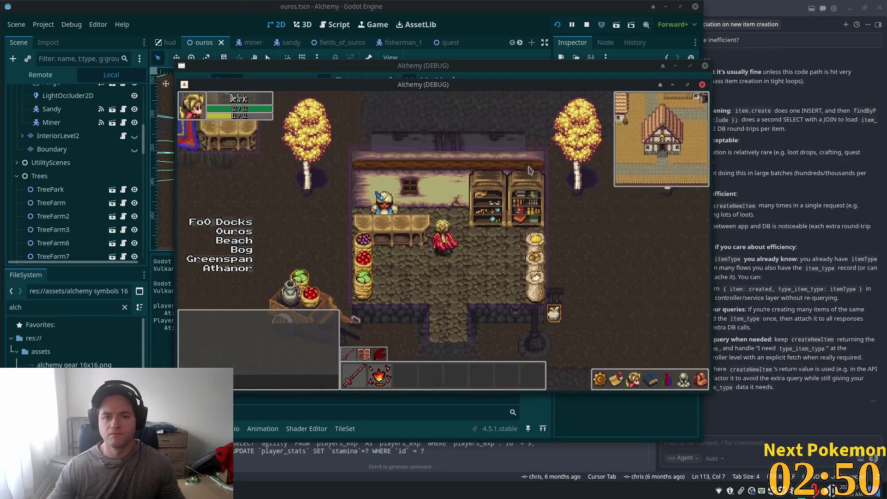
pyautogui.press('w')
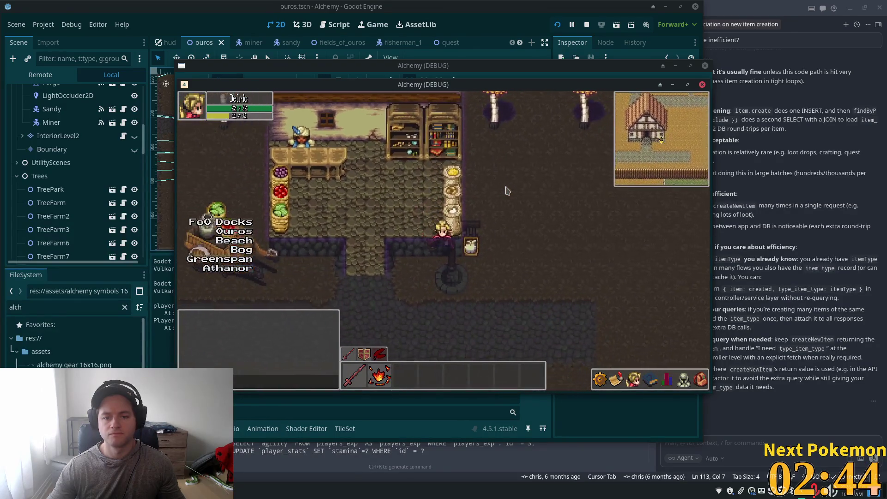
# Walk out along the cobblestone road, west past the cart, north through the crossroads, then close the game.
pyautogui.press('s')
pyautogui.press('d')
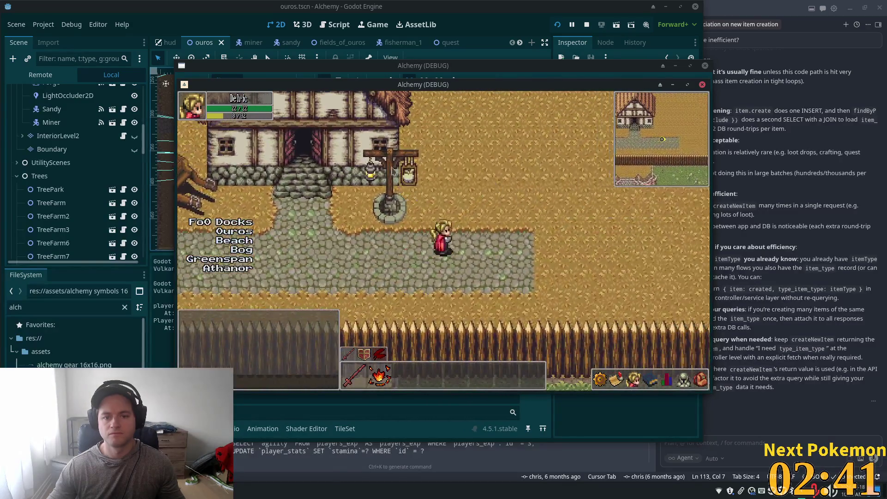
pyautogui.moveTo(411, 178)
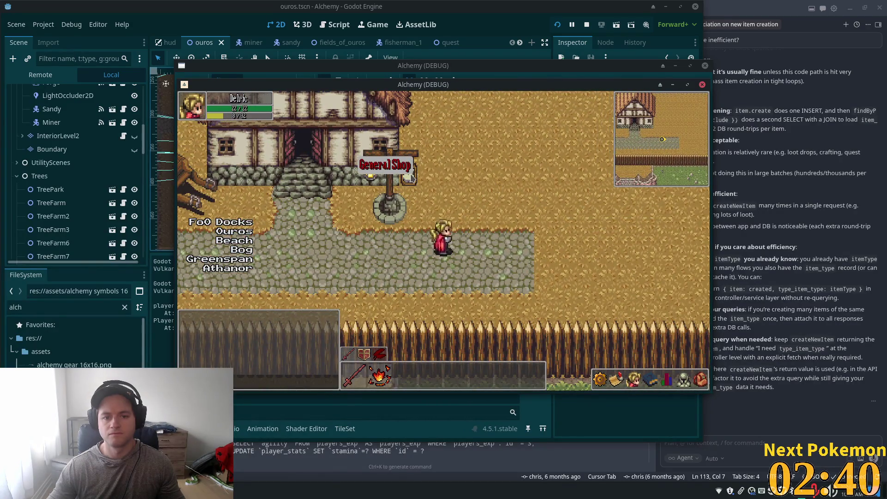
pyautogui.press('a')
pyautogui.press('w')
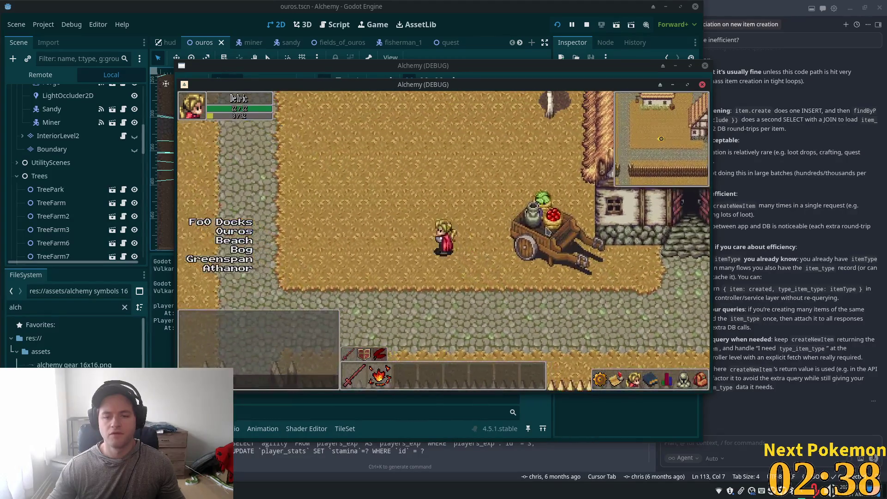
pyautogui.press('w')
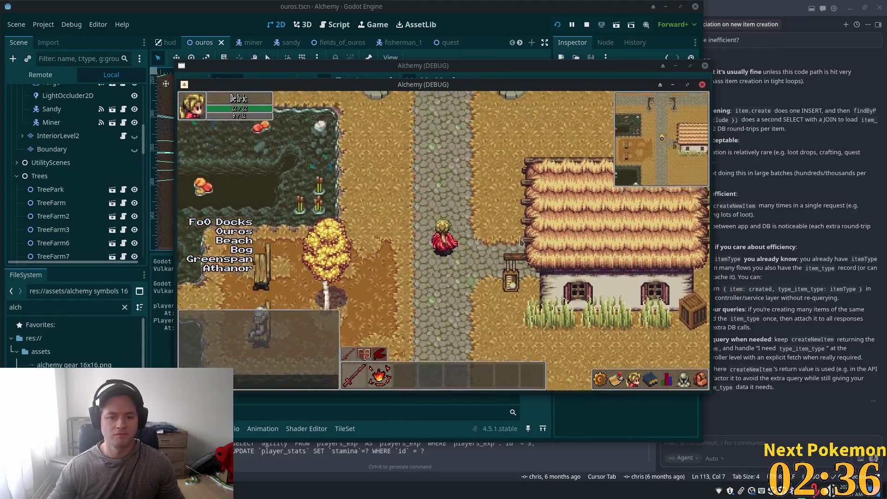
pyautogui.press('w')
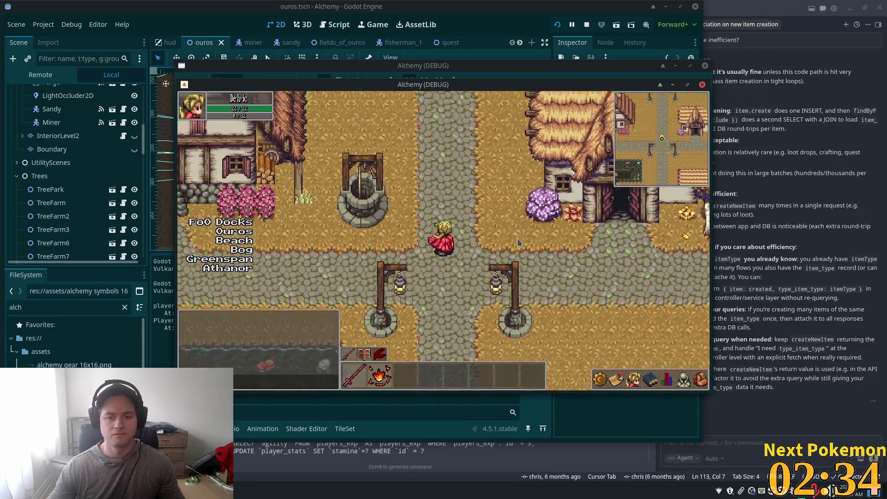
pyautogui.press('w')
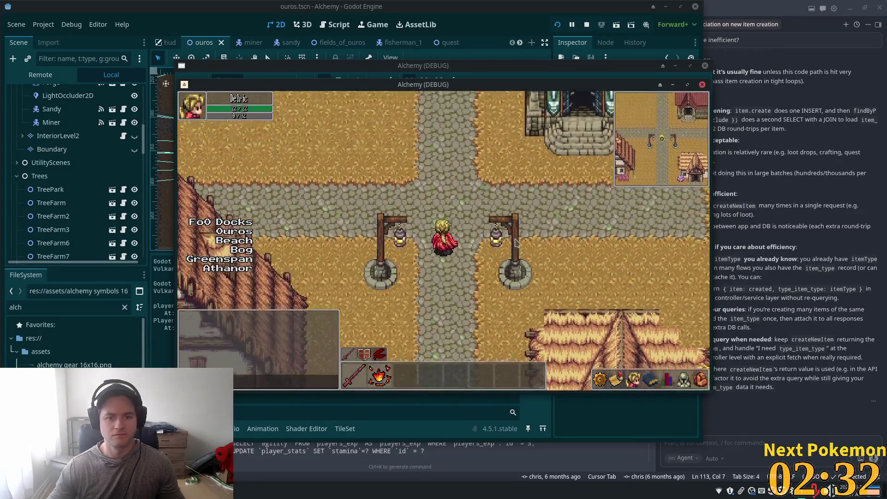
pyautogui.press('w')
pyautogui.press('d')
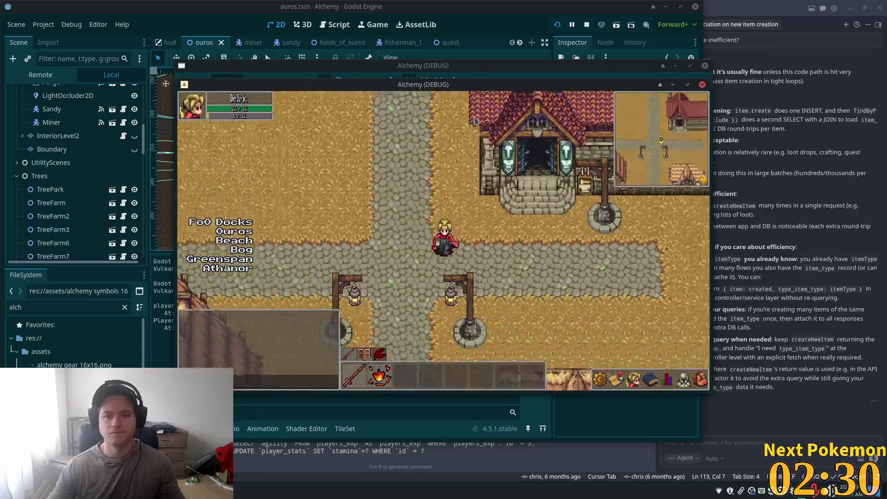
pyautogui.press('F8')
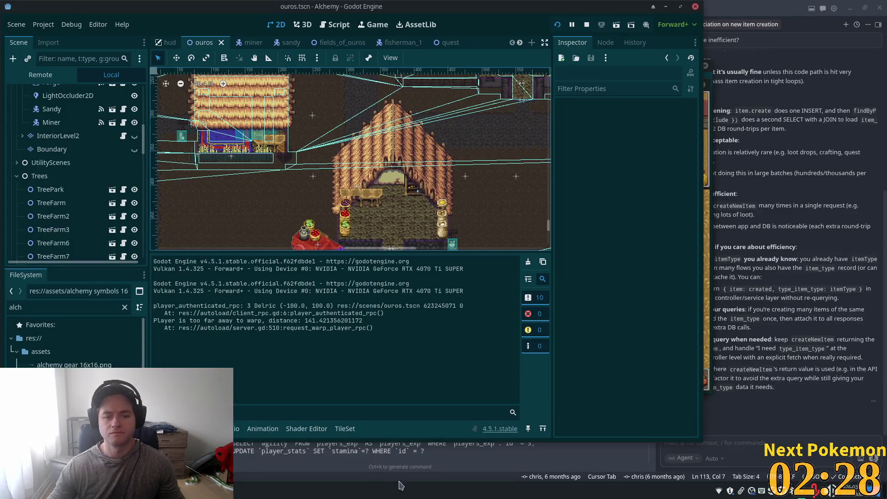
# Maximize the editor window and hide the Interior layer's visibility.
pyautogui.scroll(-3, 307, 144)
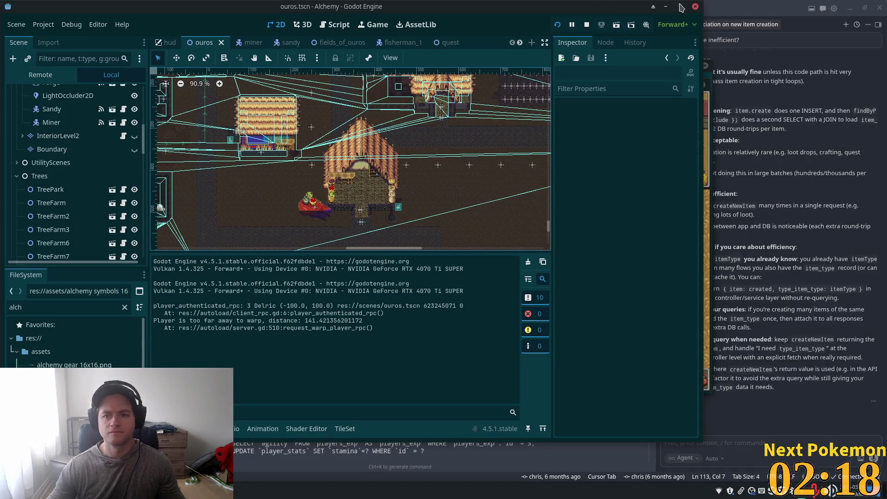
pyautogui.click(681, 7)
pyautogui.scroll(-3, 480, 199)
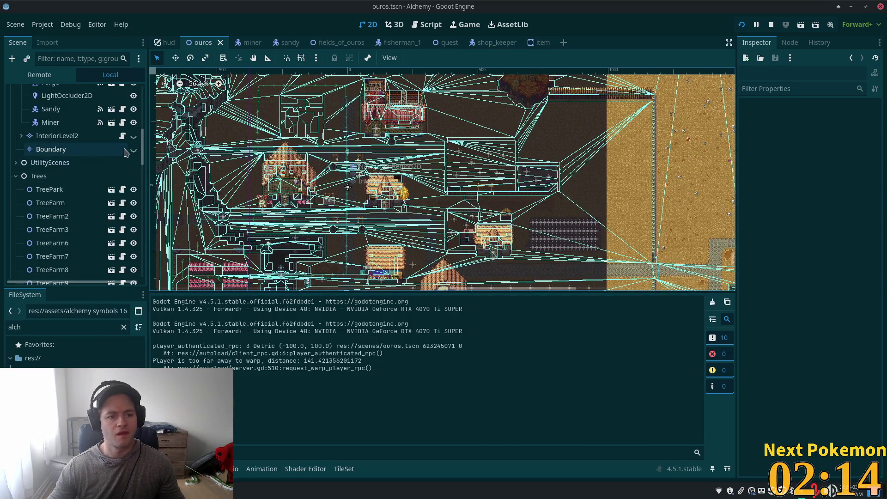
pyautogui.scroll(2, 98, 169)
pyautogui.scroll(3, 97, 168)
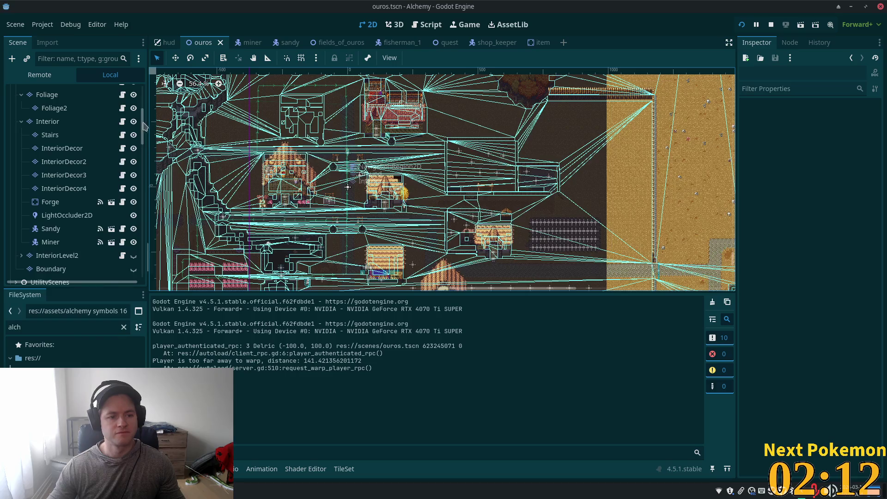
pyautogui.click(133, 122)
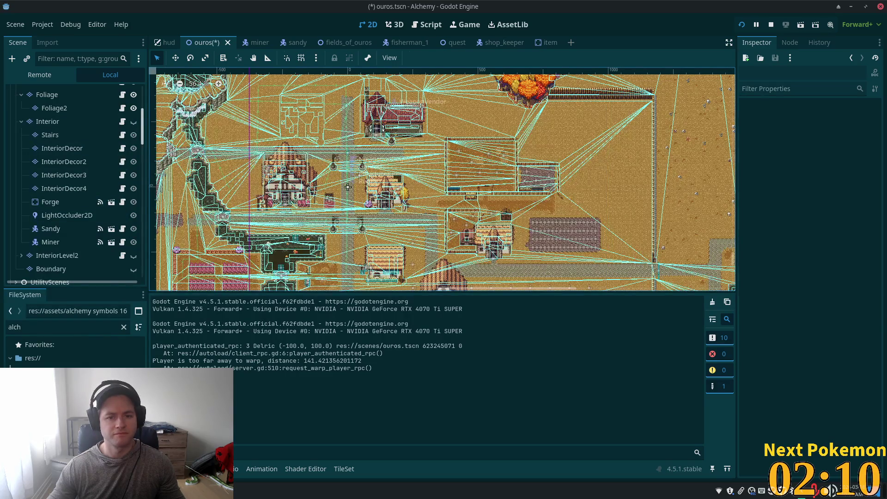
# Pan and zoom to the thatched house, then select the Ouros root node.
pyautogui.scroll(5, 366, 134)
pyautogui.scroll(4, 362, 168)
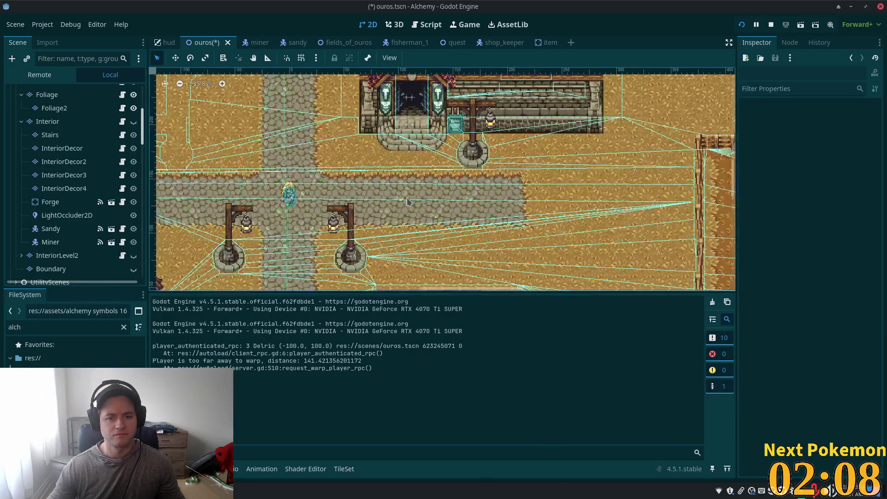
pyautogui.scroll(-3, 363, 166)
pyautogui.moveTo(333, 284)
pyautogui.mouseDown()
pyautogui.moveTo(292, 145)
pyautogui.moveTo(257, 108)
pyautogui.moveTo(201, 81)
pyautogui.mouseUp()
pyautogui.scroll(6, 68, 97)
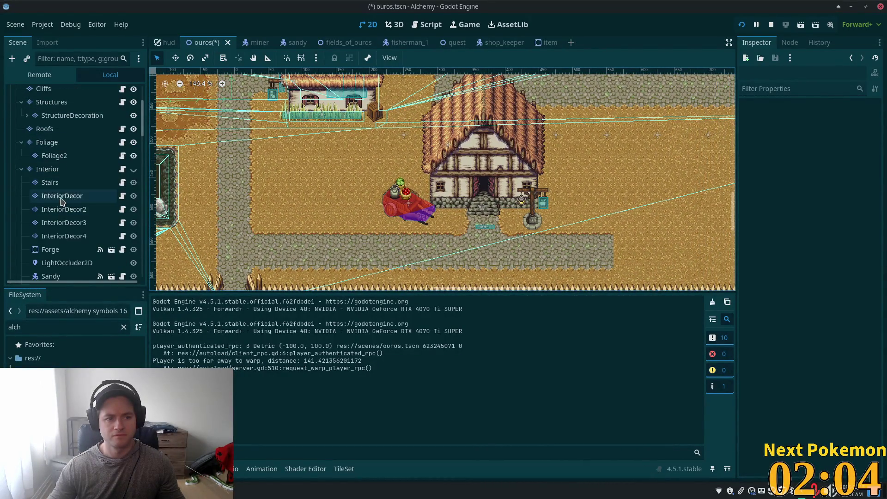
pyautogui.click(49, 91)
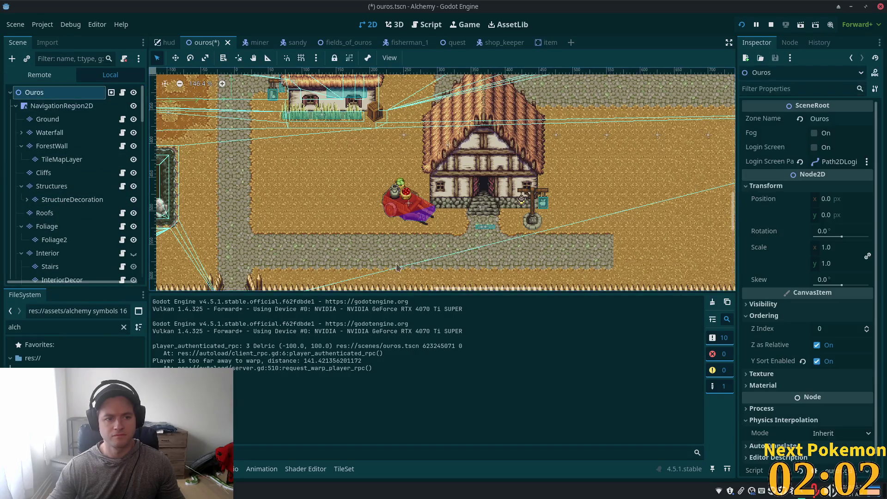
pyautogui.scroll(4, 554, 221)
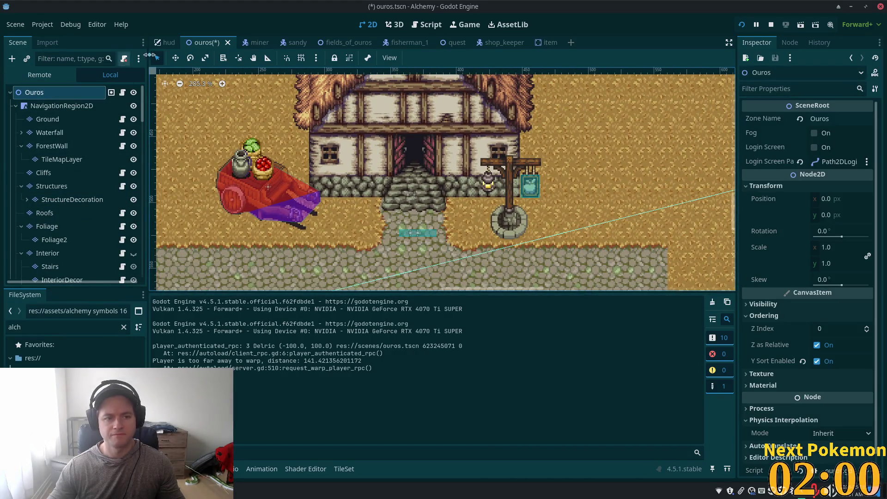
# On the Ground layer, select the tiles around the house steps, switch to single-tile painting, and save.
pyautogui.click(395, 237)
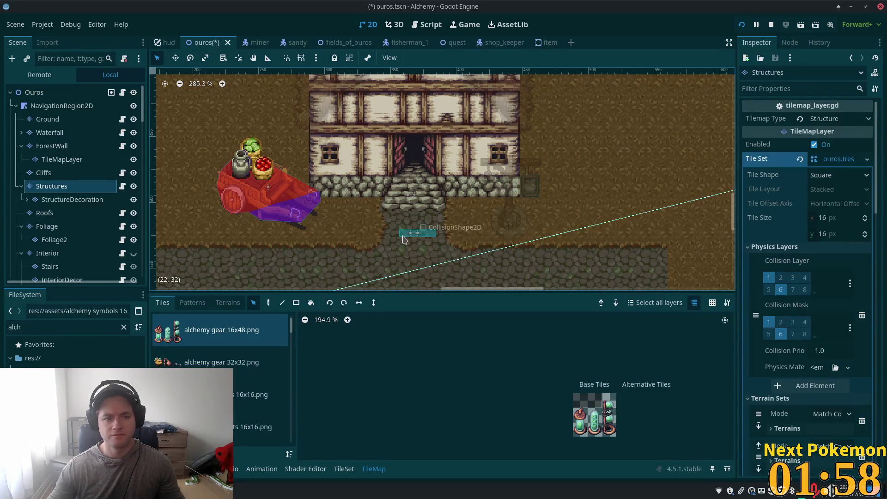
pyautogui.click(69, 119)
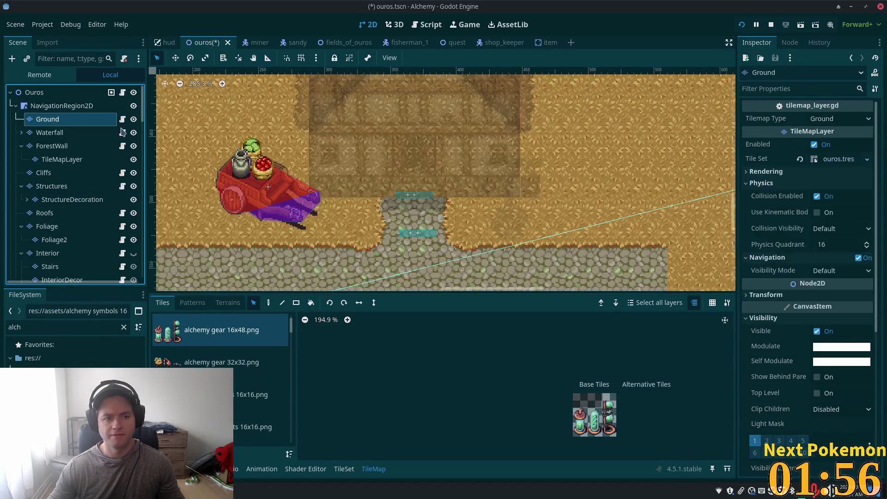
pyautogui.moveTo(378, 269)
pyautogui.mouseDown()
pyautogui.moveTo(476, 192)
pyautogui.moveTo(453, 197)
pyautogui.mouseUp()
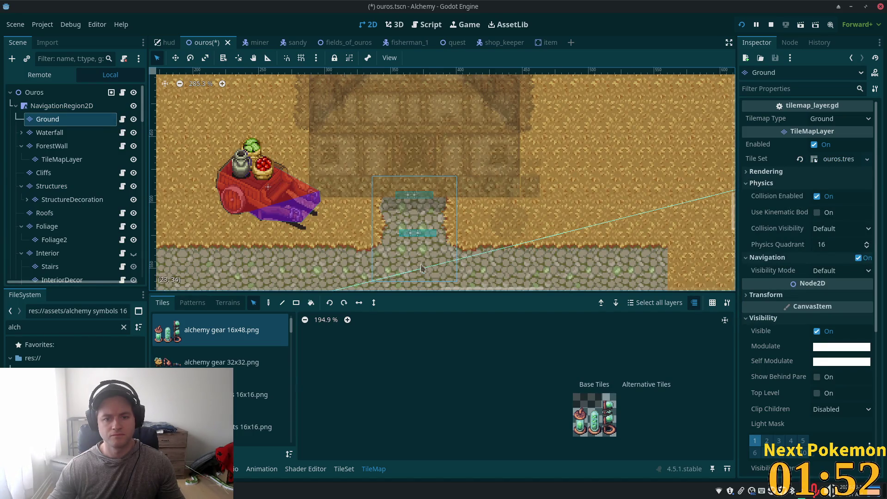
pyautogui.scroll(-2, 326, 202)
pyautogui.scroll(3, 326, 203)
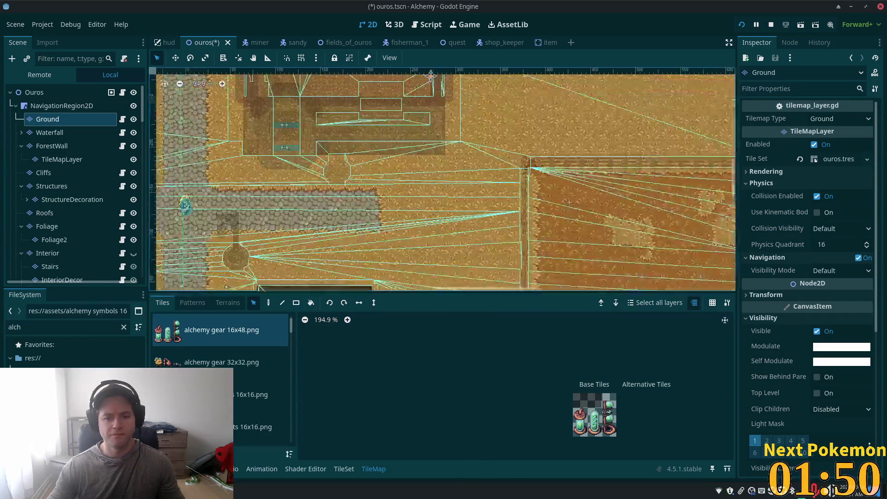
pyautogui.scroll(5, 366, 250)
pyautogui.hscroll(-5, 366, 250)
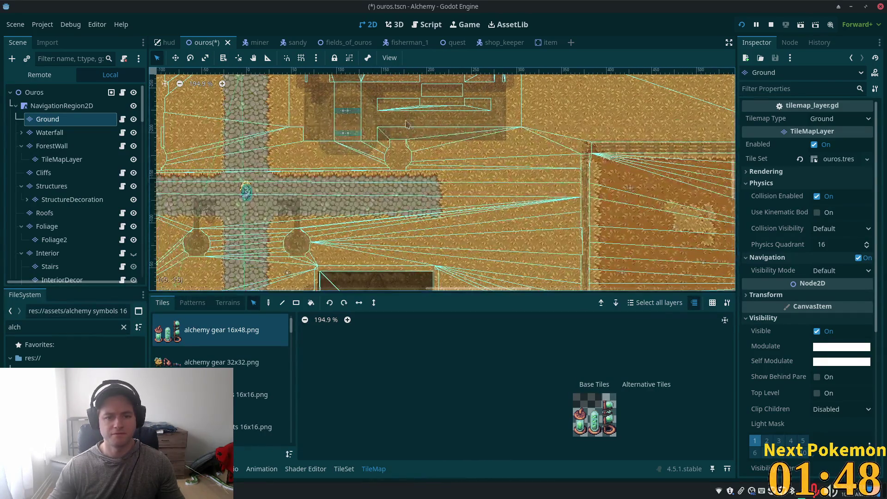
pyautogui.click(268, 302)
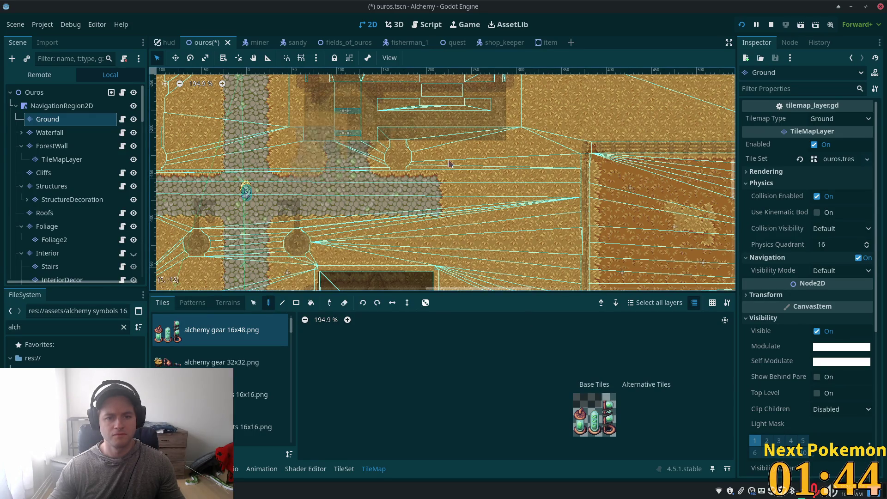
pyautogui.hotkey('ctrl', 's')
# Bring the thatched house entrance into view from the Ouros root node.
pyautogui.click(123, 96)
pyautogui.scroll(-1, 252, 154)
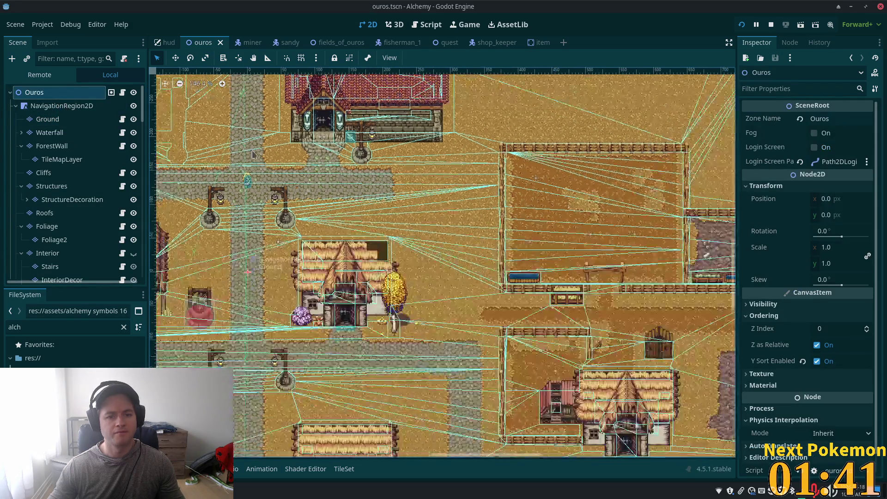
pyautogui.moveTo(252, 154); pyautogui.dragTo(400, 291)
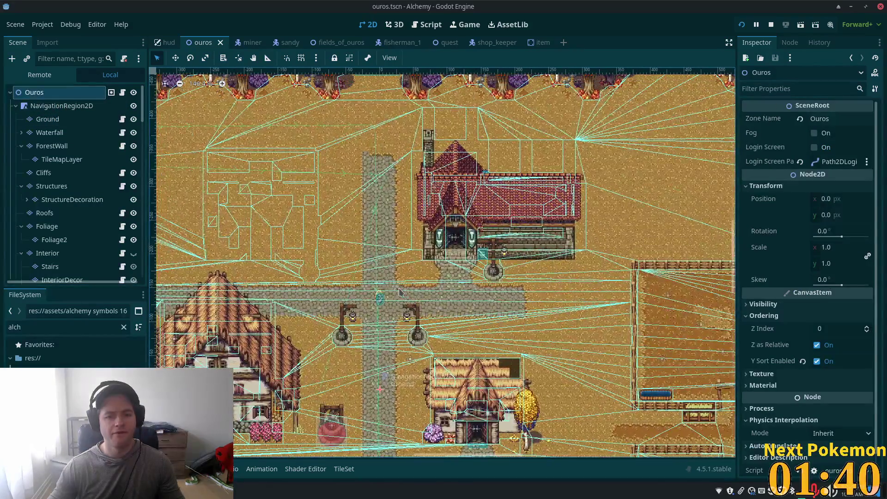
pyautogui.moveTo(318, 435); pyautogui.dragTo(318, 261)
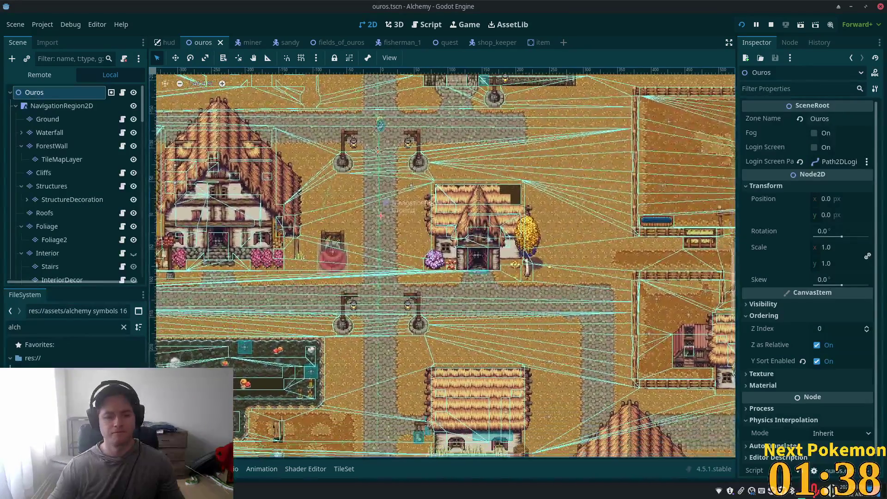
pyautogui.scroll(2, 316, 263)
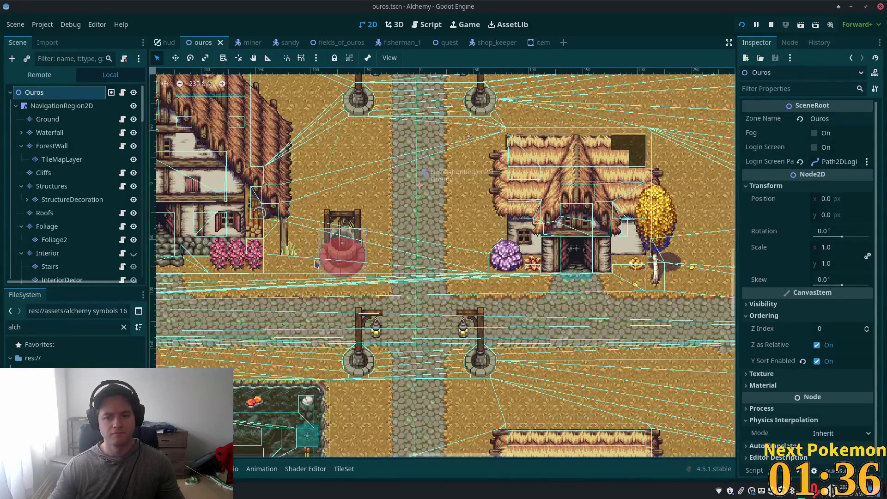
pyautogui.scroll(1, 276, 268)
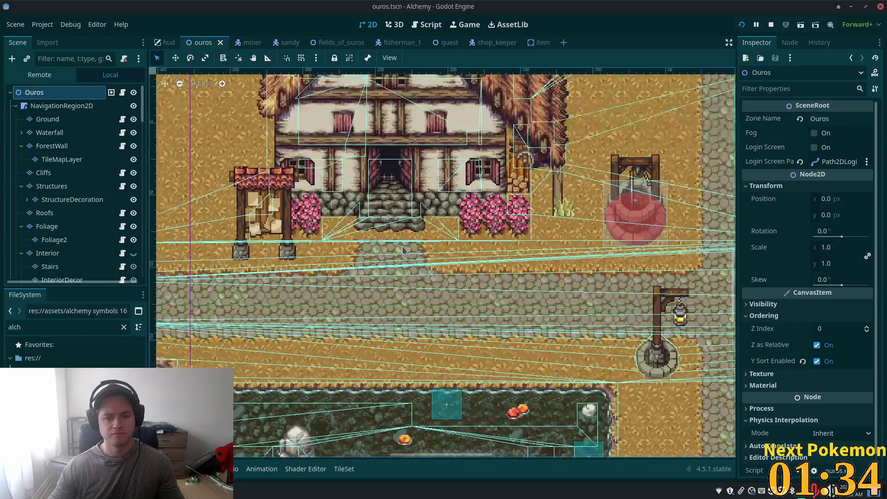
pyautogui.scroll(2, 371, 256)
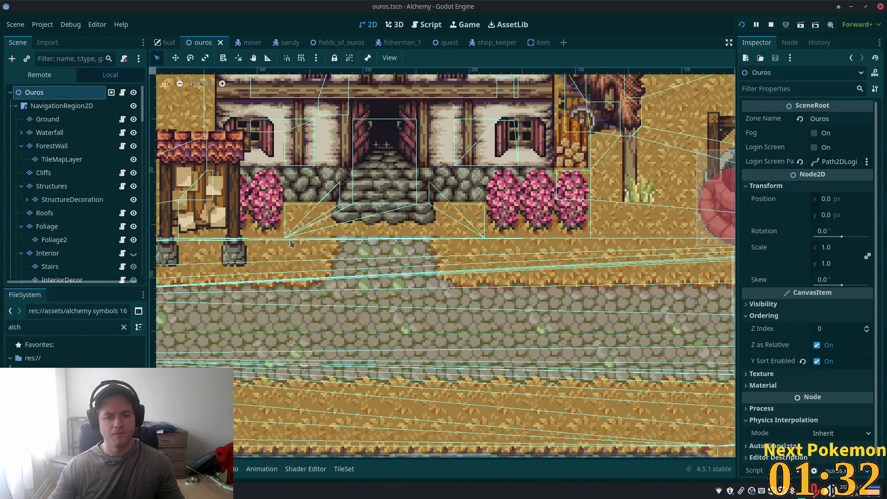
# Paint a path tile from autumn forest (clean).png below the house steps and save.
pyautogui.click(48, 119)
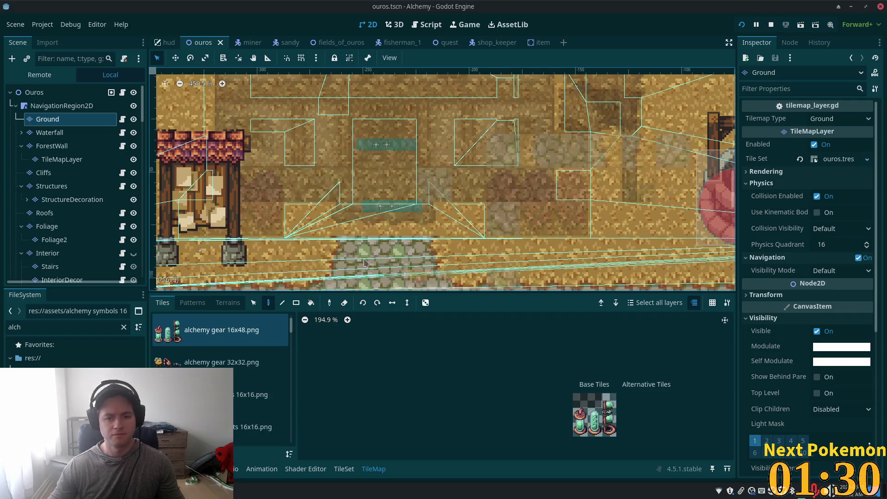
pyautogui.scroll(-1, 259, 328)
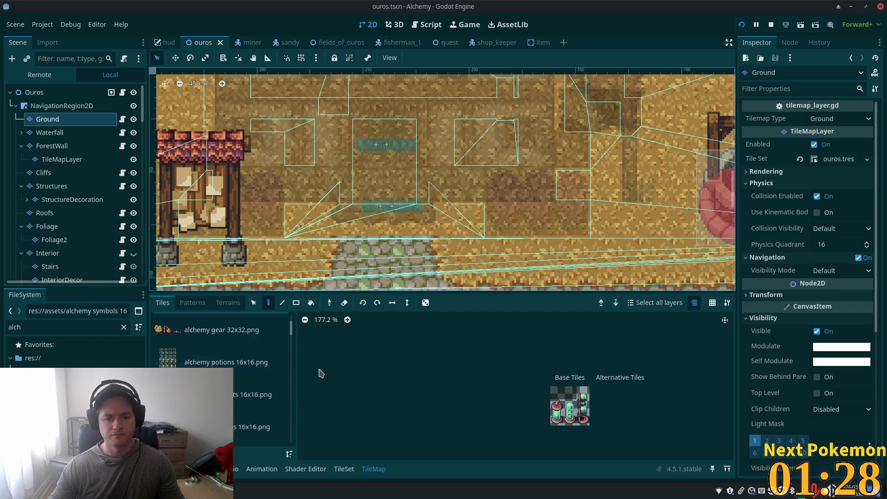
pyautogui.scroll(-5, 292, 341)
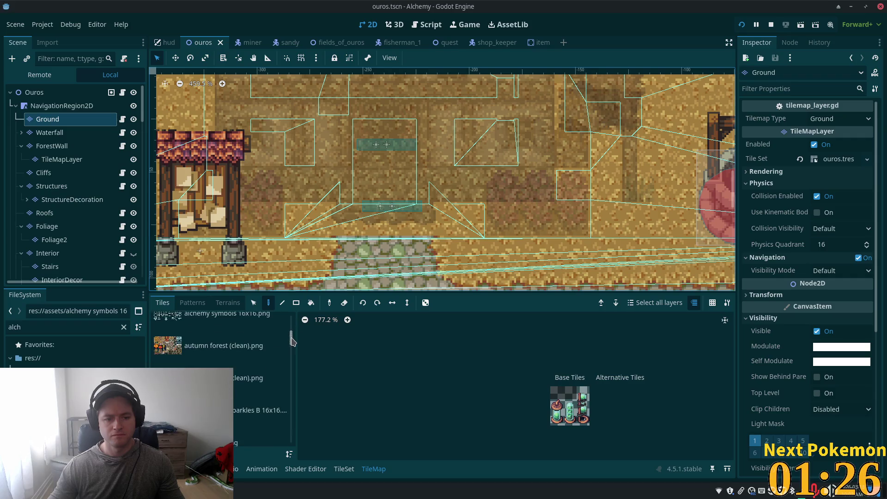
pyautogui.click(251, 345)
pyautogui.scroll(2, 483, 386)
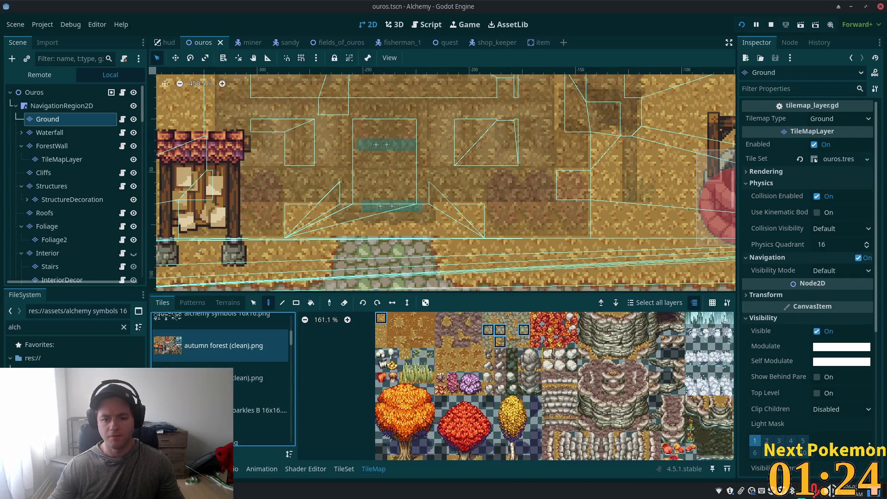
pyautogui.scroll(2, 493, 374)
pyautogui.click(464, 375)
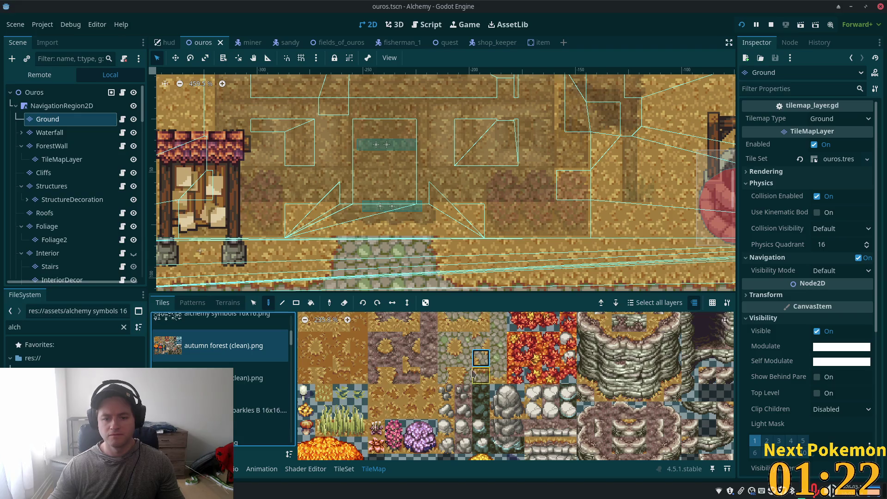
pyautogui.click(343, 234)
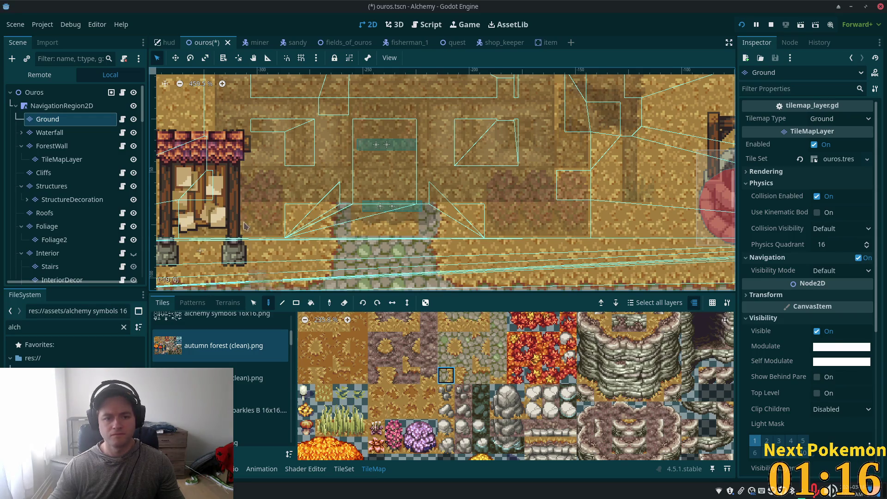
pyautogui.hotkey('ctrl', 's')
# Repaint a Ground tile in front of the house, pick a different ground tile, and save.
pyautogui.click(26, 88)
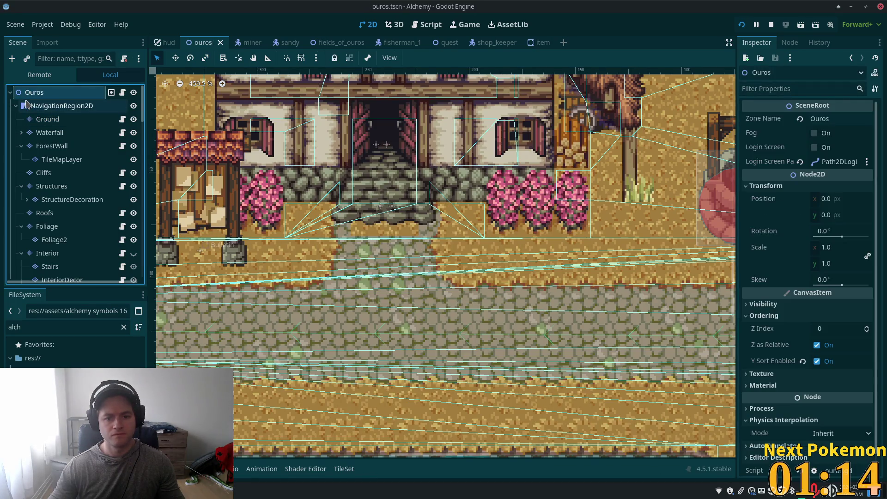
pyautogui.click(47, 119)
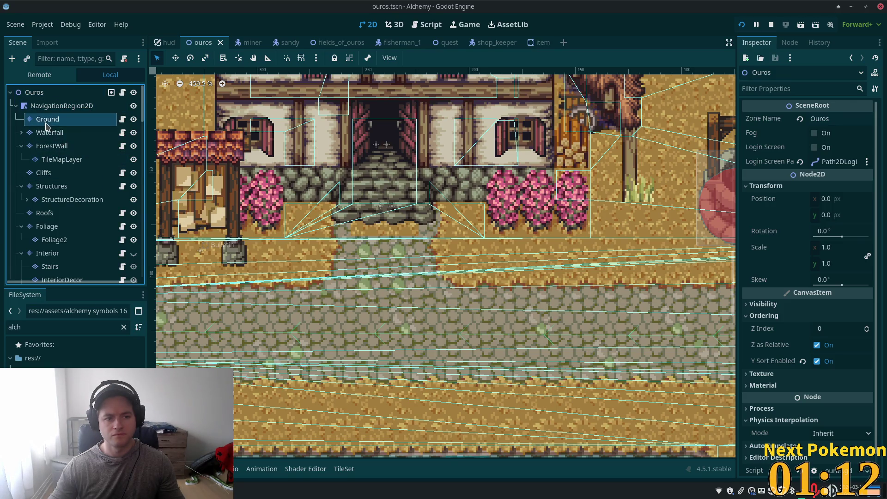
pyautogui.scroll(3, 467, 335)
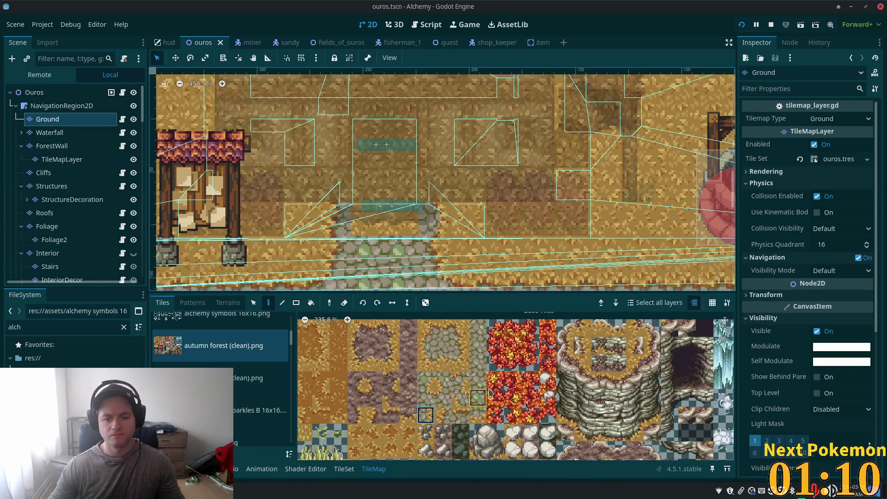
pyautogui.click(368, 223)
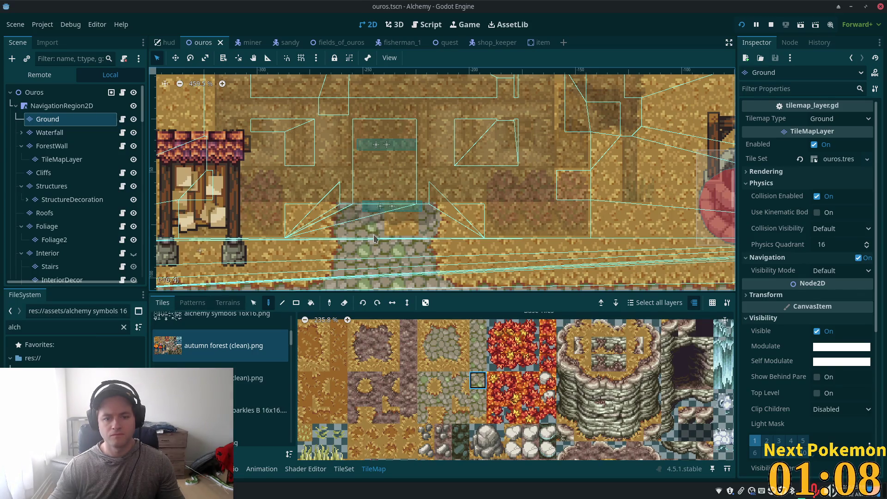
pyautogui.click(442, 347)
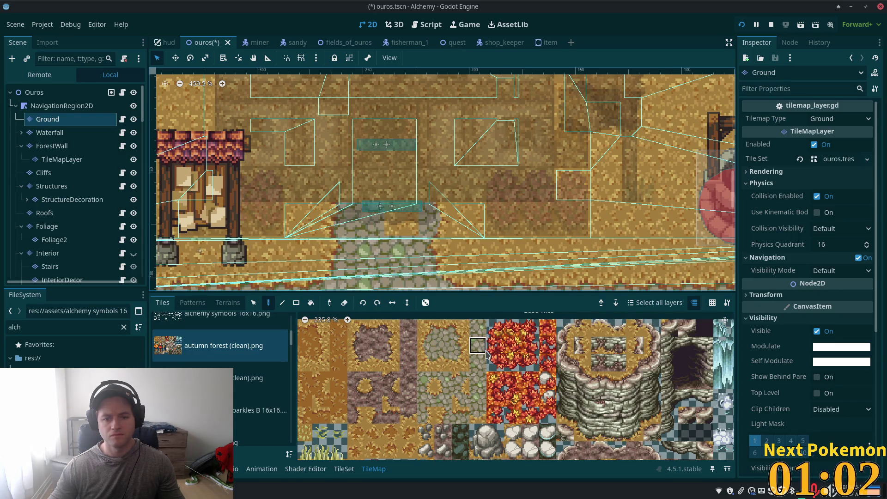
pyautogui.hotkey('ctrl', 's')
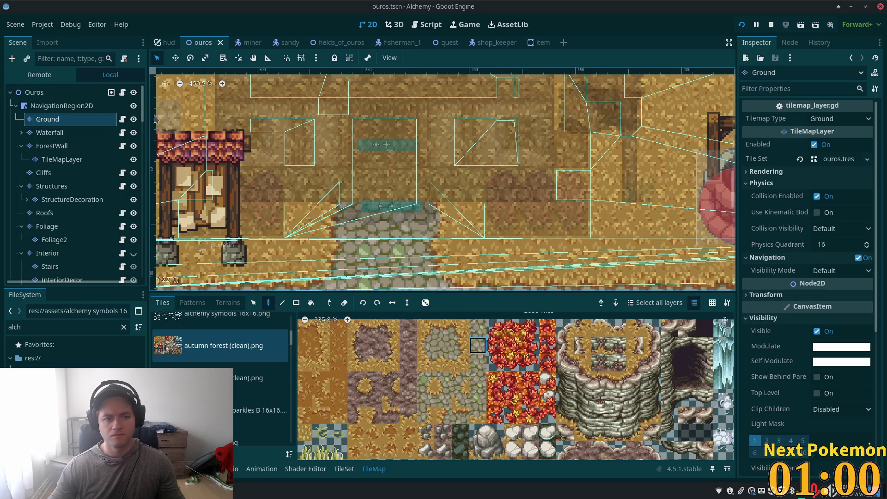
# Paint the chosen tile beside the stone path, save, and zoom in on the road.
pyautogui.click(56, 93)
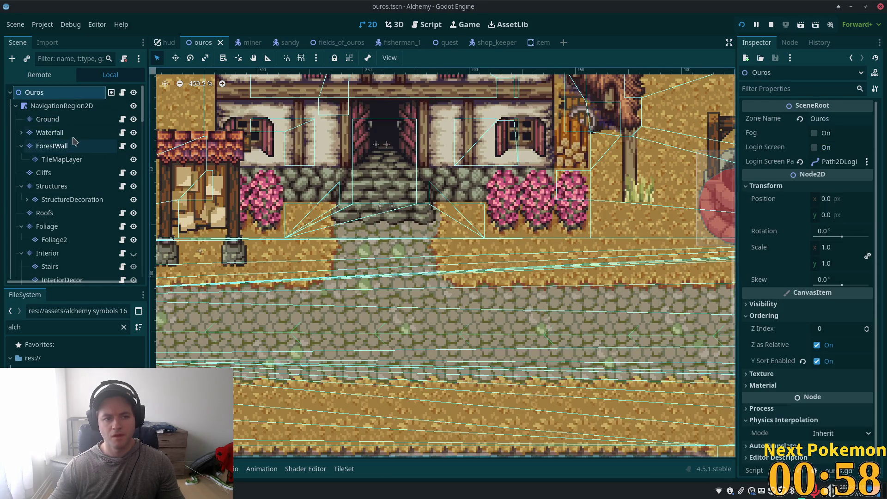
pyautogui.click(48, 120)
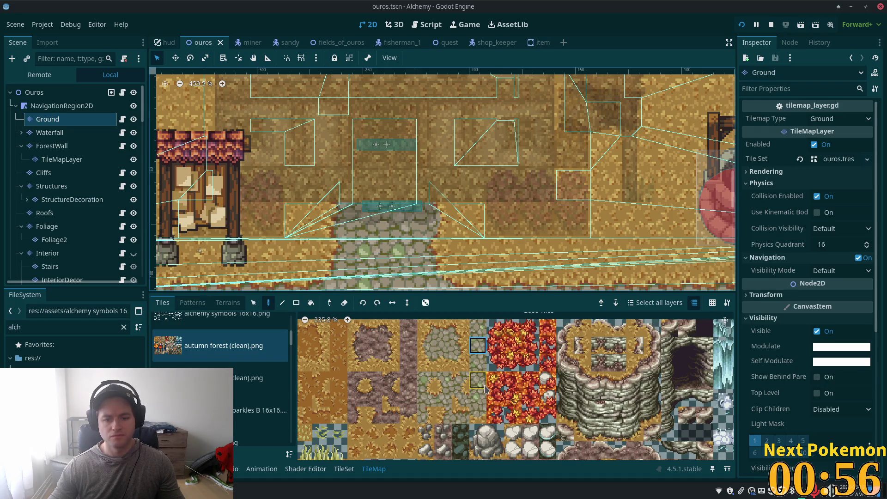
pyautogui.click(402, 254)
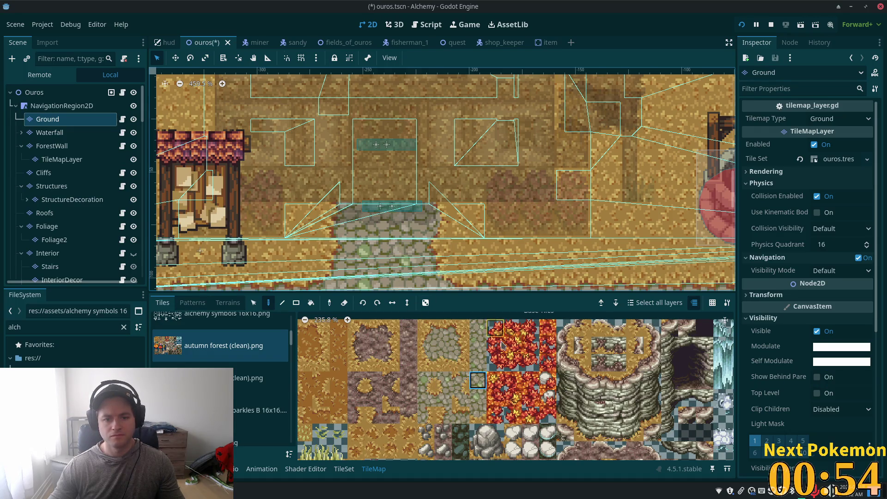
pyautogui.scroll(-3, 384, 148)
pyautogui.hotkey('ctrl', 's')
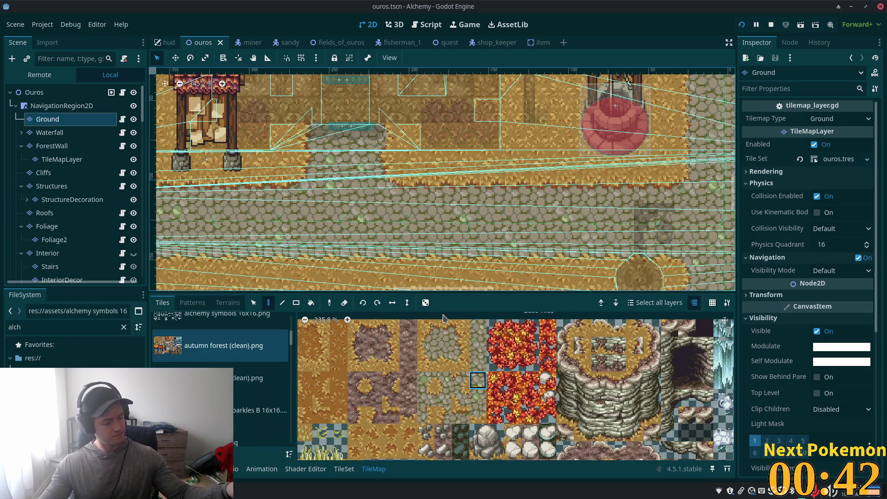
pyautogui.hotkey('ctrl', '=')
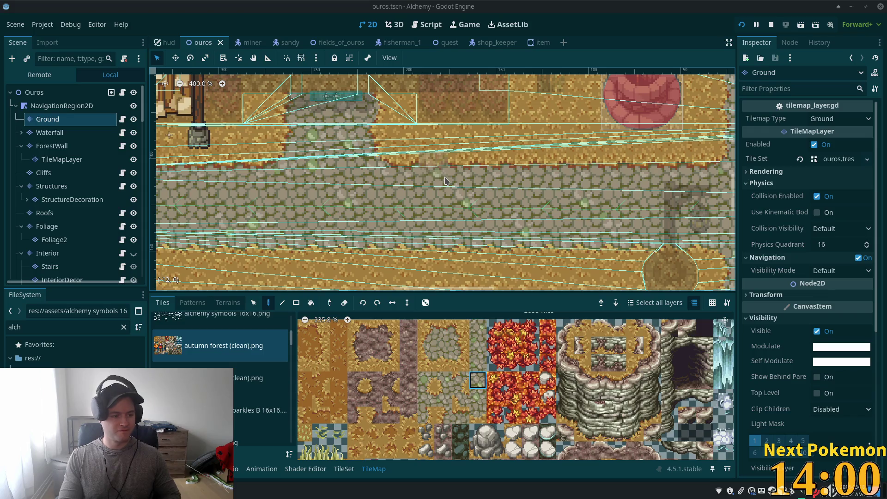
pyautogui.scroll(-1, 432, 179)
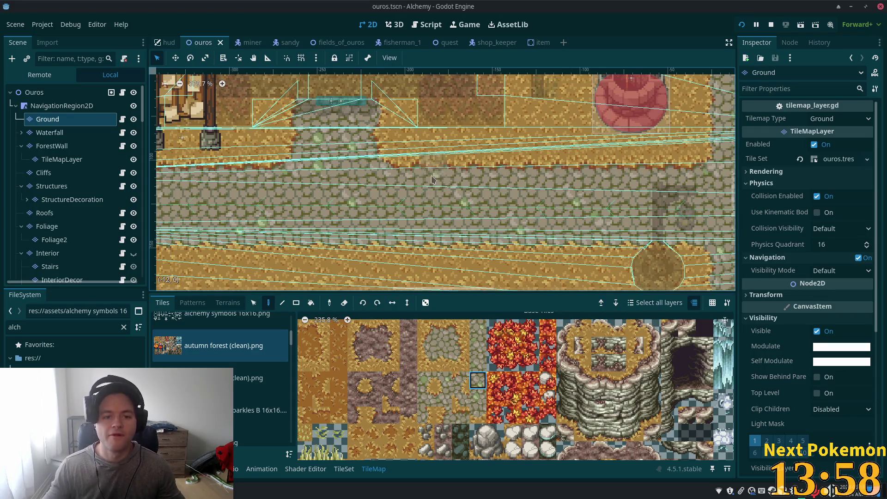
# Paint the cliff-edge tile on the Ground layer beside the path's top and save ouros.
pyautogui.scroll(-3, 432, 180)
pyautogui.click(34, 92)
pyautogui.scroll(-6, 391, 217)
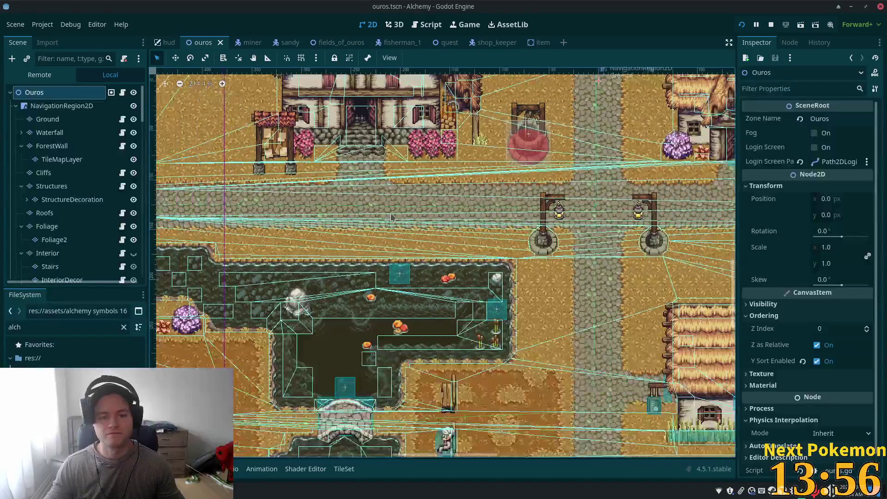
pyautogui.scroll(10, 455, 193)
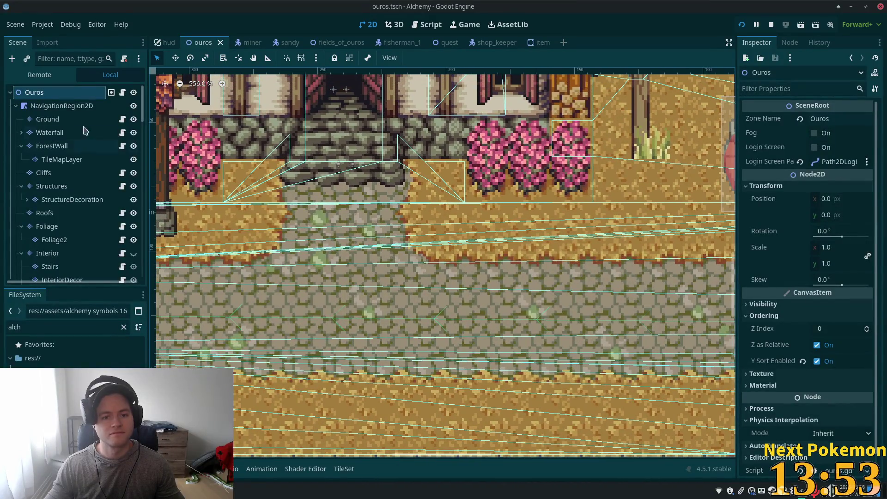
pyautogui.click(47, 119)
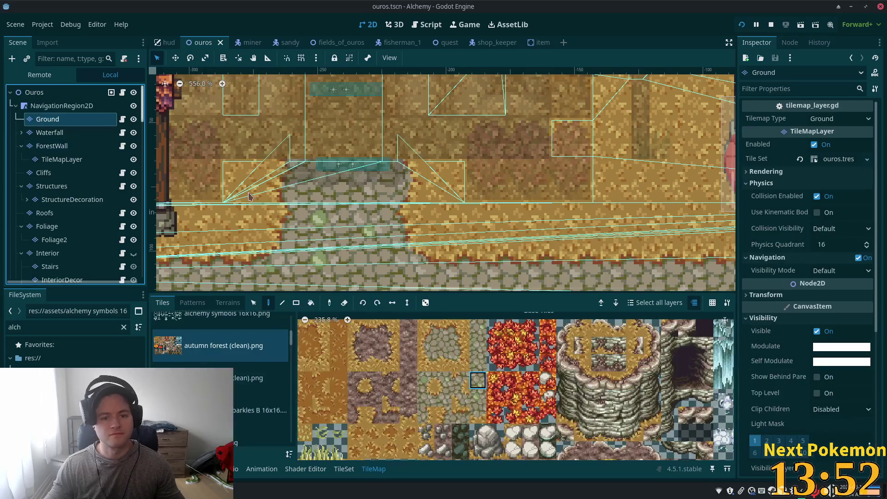
pyautogui.click(461, 327)
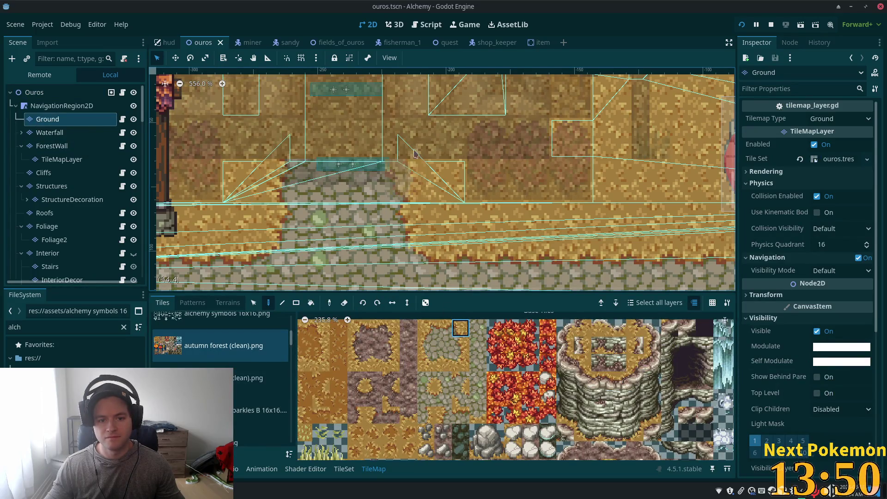
pyautogui.click(414, 147)
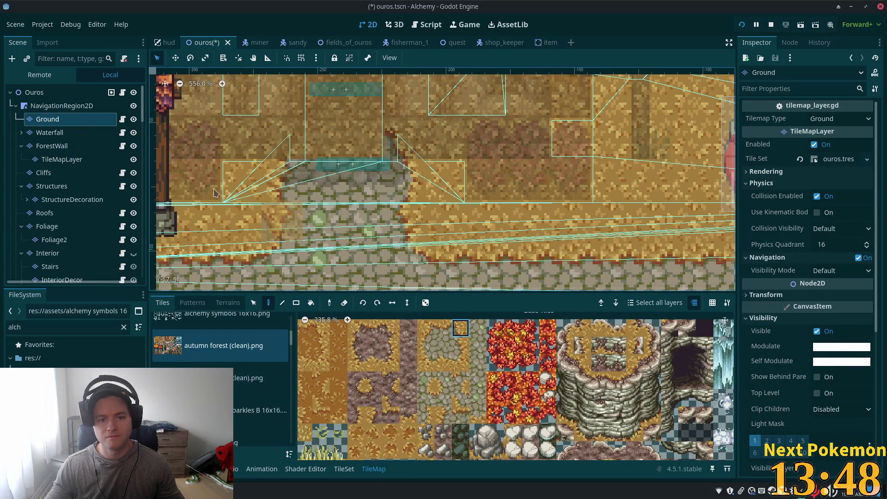
pyautogui.click(38, 92)
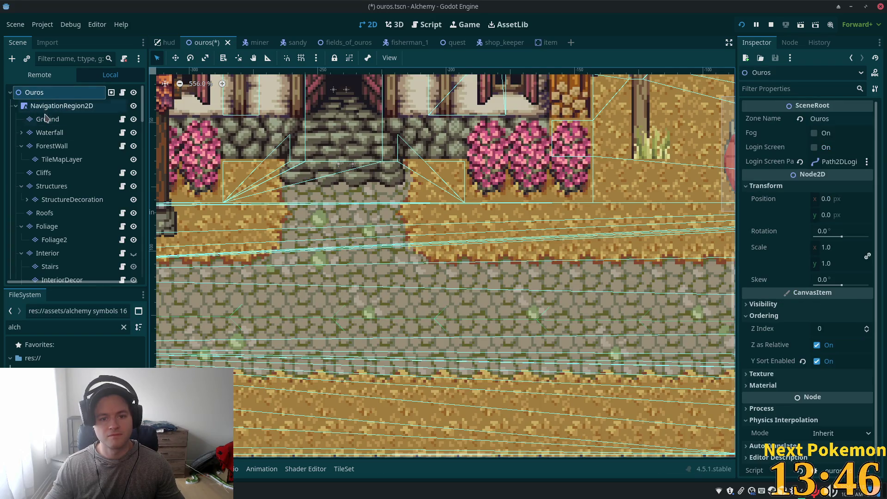
pyautogui.hotkey('ctrl', 's')
pyautogui.scroll(-3, 406, 213)
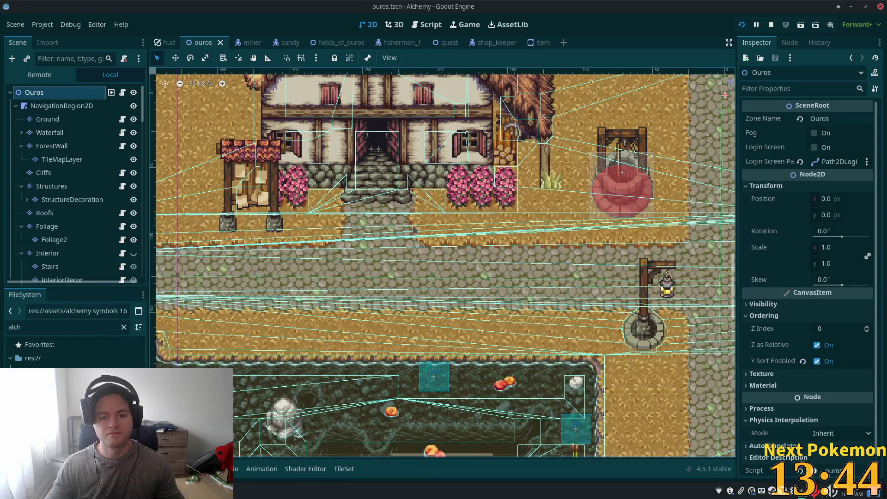
# Pan and zoom the canvas across town to the cobblestone road below the house.
pyautogui.scroll(-2, 414, 228)
pyautogui.moveTo(594, 247); pyautogui.dragTo(460, 232)
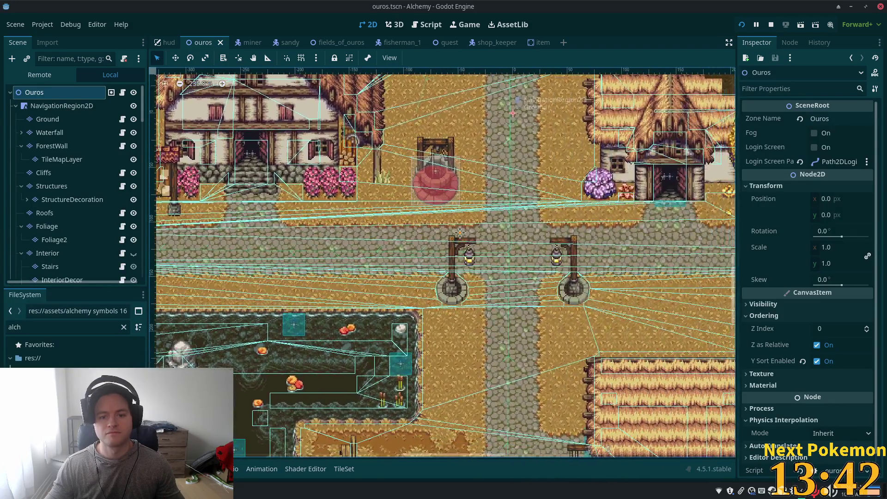
pyautogui.scroll(-2, 460, 233)
pyautogui.scroll(-1, 519, 190)
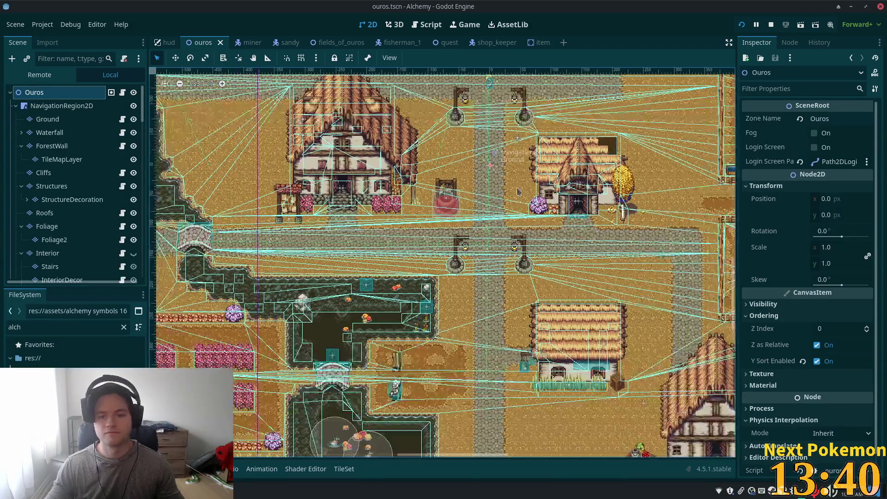
pyautogui.scroll(-2, 518, 191)
pyautogui.moveTo(519, 191); pyautogui.dragTo(380, 270)
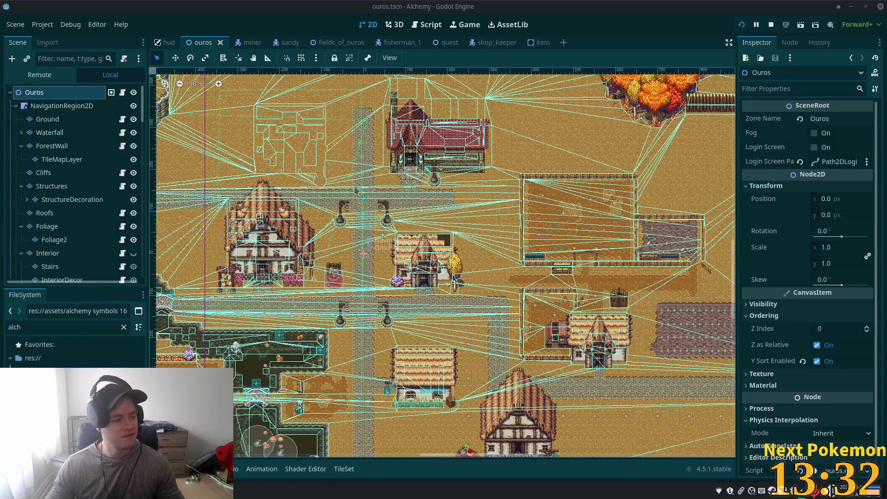
pyautogui.scroll(-2, 355, 190)
pyautogui.scroll(4, 340, 240)
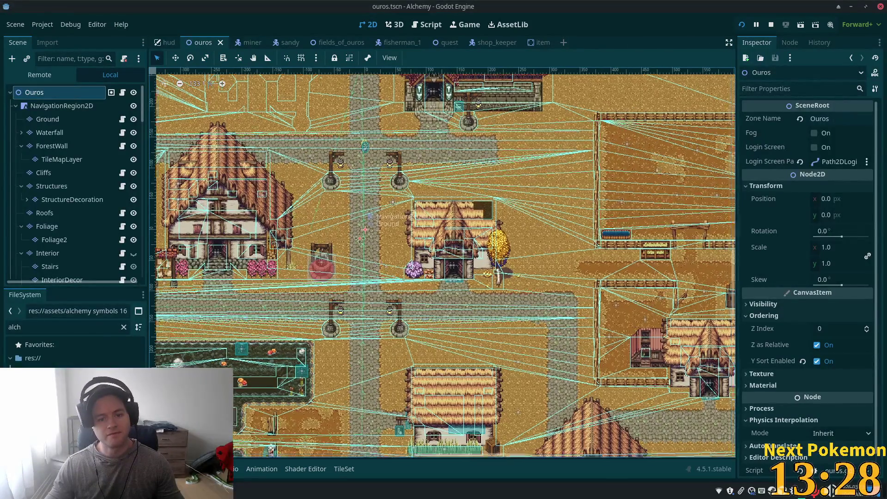
pyautogui.moveTo(361, 231); pyautogui.dragTo(135, 185)
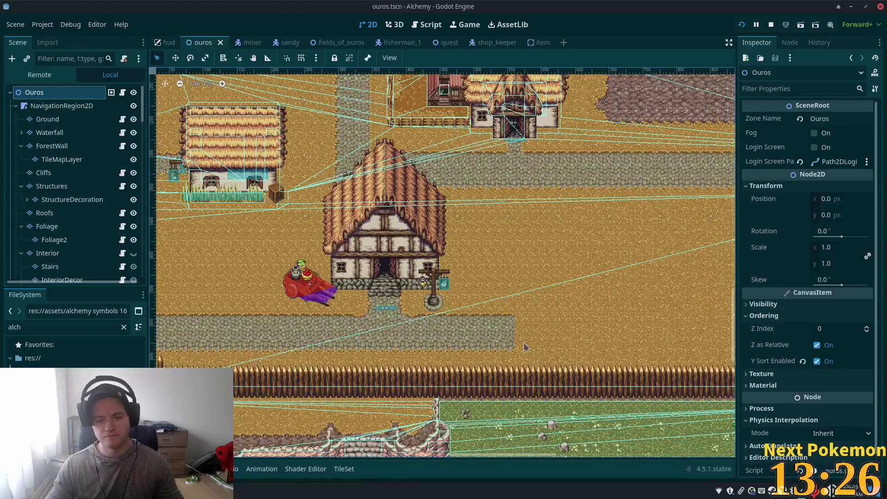
pyautogui.scroll(2, 525, 347)
pyautogui.scroll(-3, 450, 264)
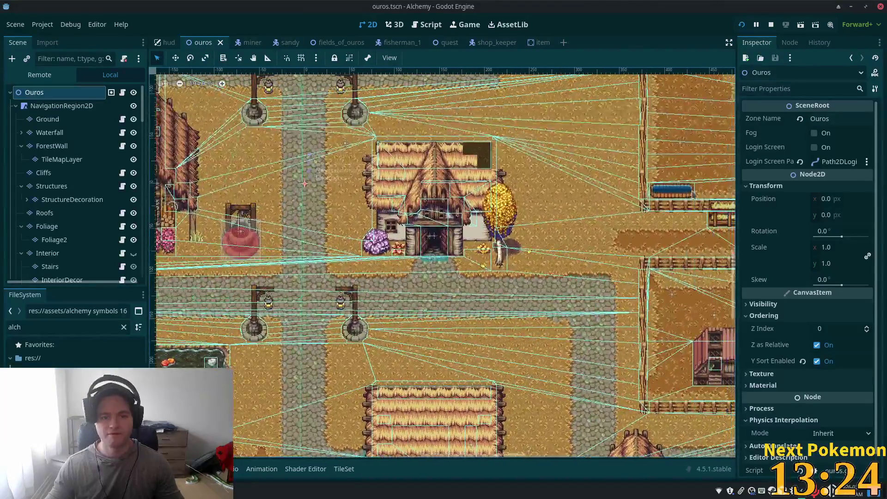
pyautogui.scroll(2, 451, 264)
pyautogui.scroll(-10, 273, 392)
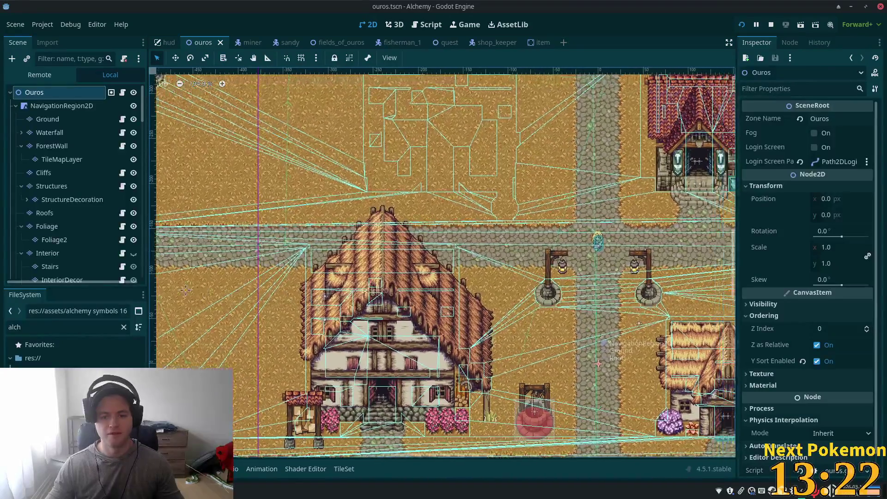
pyautogui.scroll(10, 372, 374)
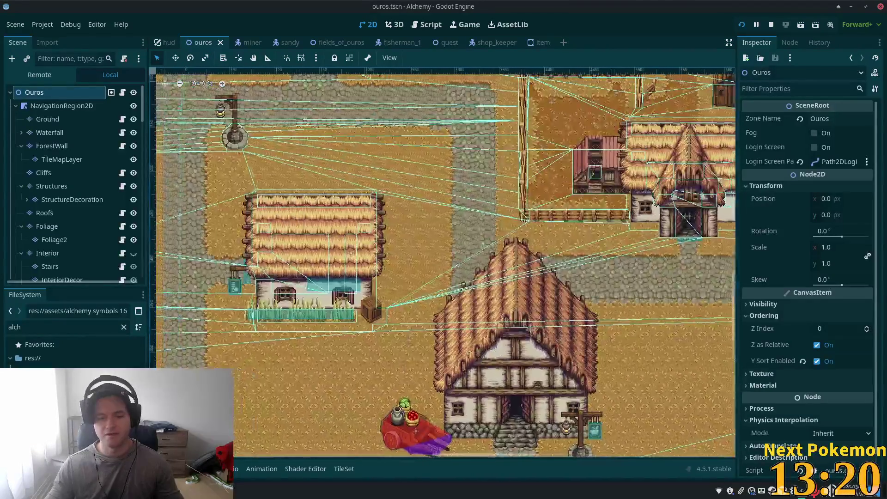
pyautogui.scroll(-3, 371, 317)
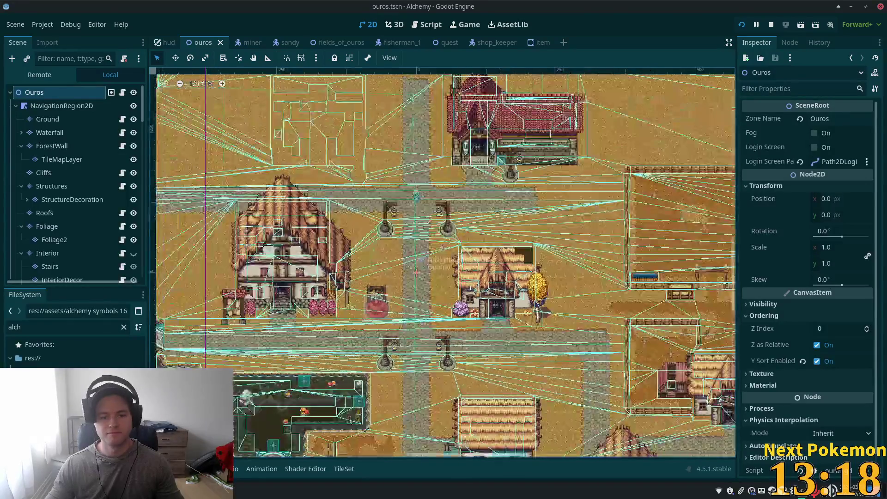
pyautogui.scroll(-8, 438, 261)
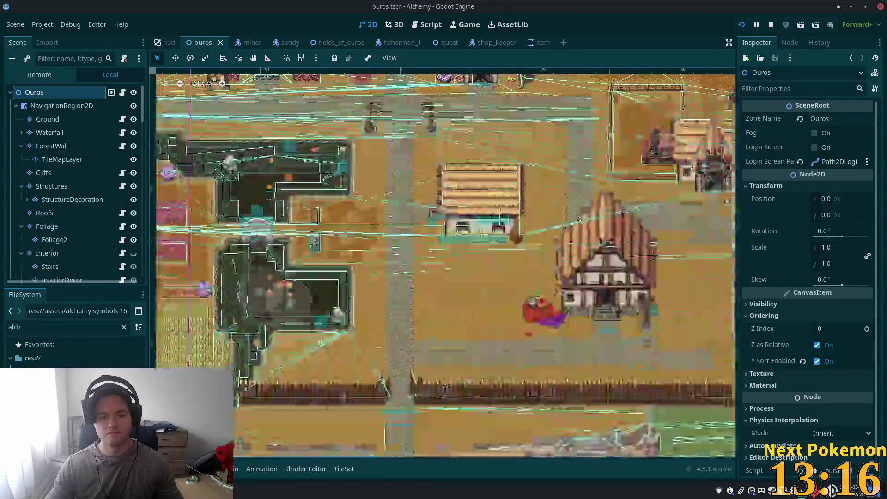
pyautogui.scroll(5, 416, 290)
pyautogui.scroll(1, 417, 290)
pyautogui.scroll(3, 352, 281)
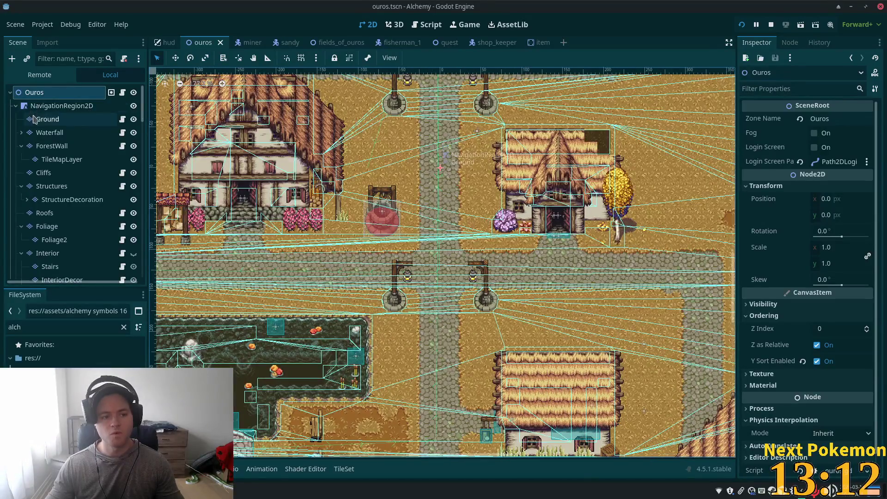
# Make the Ground layer the one being edited and switch between the Paint and Select tools.
pyautogui.click(48, 119)
pyautogui.click(253, 302)
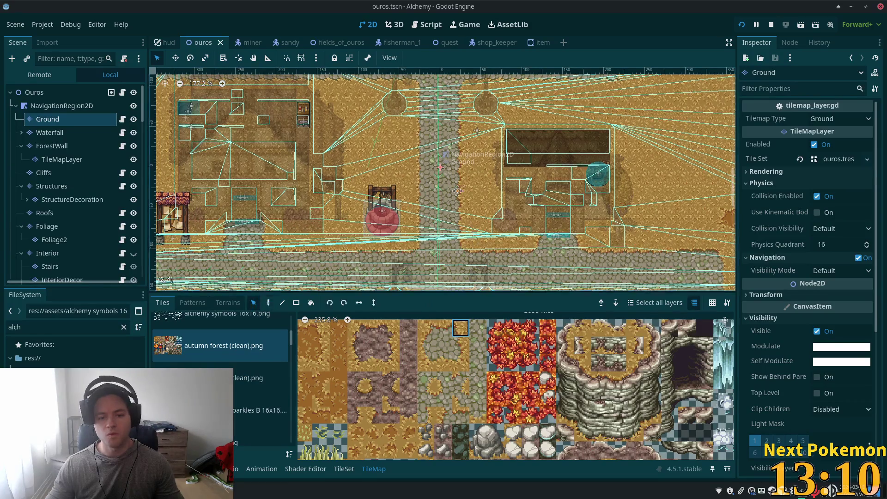
pyautogui.scroll(-4, 442, 142)
pyautogui.scroll(2, 437, 158)
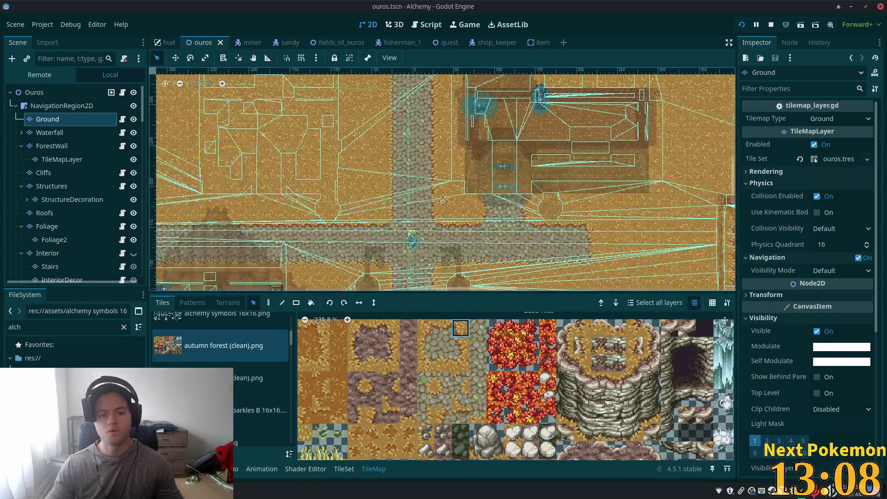
pyautogui.scroll(-10, 455, 148)
pyautogui.hscroll(10, 455, 149)
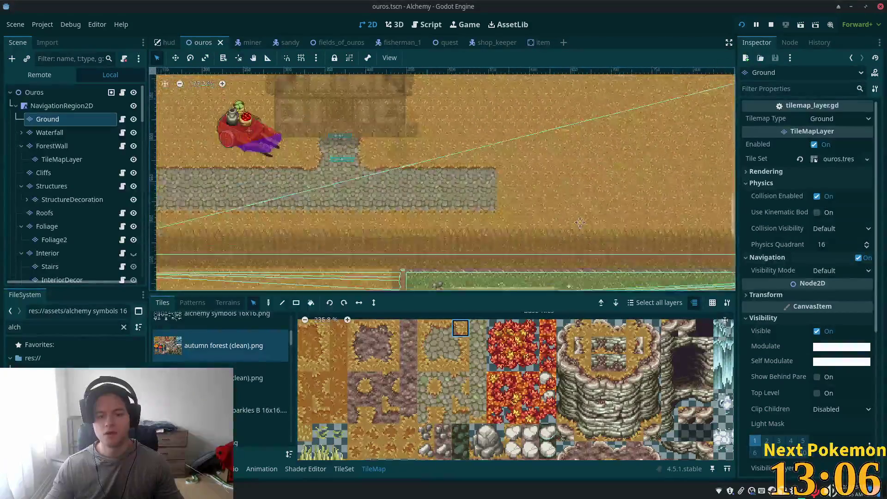
pyautogui.scroll(4, 442, 180)
pyautogui.hscroll(-10, 442, 180)
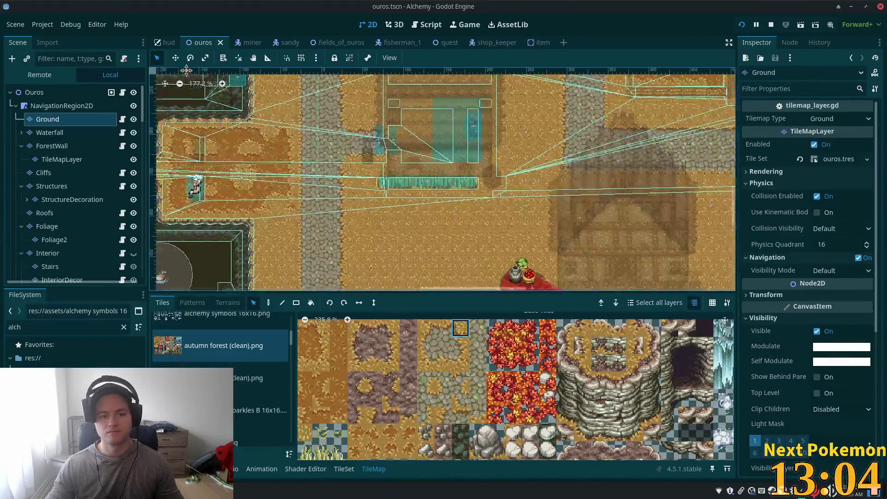
pyautogui.click(268, 303)
pyautogui.scroll(-4, 442, 180)
pyautogui.hscroll(4, 442, 180)
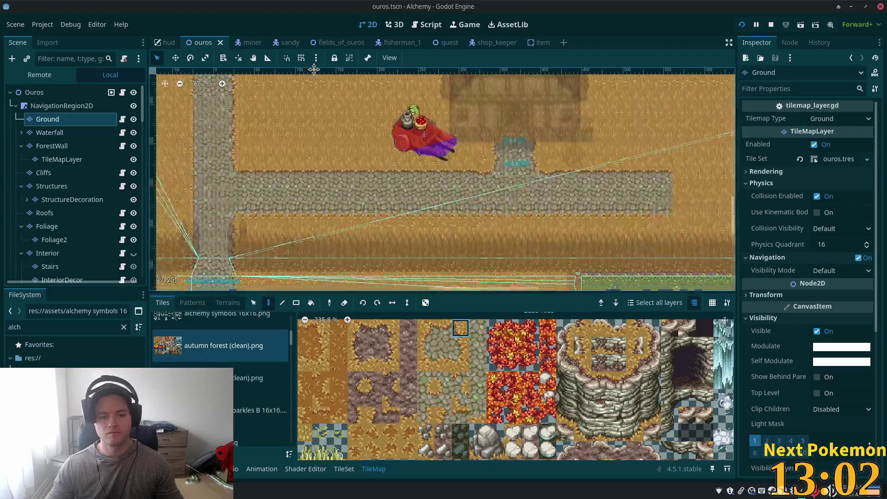
pyautogui.scroll(3, 215, 148)
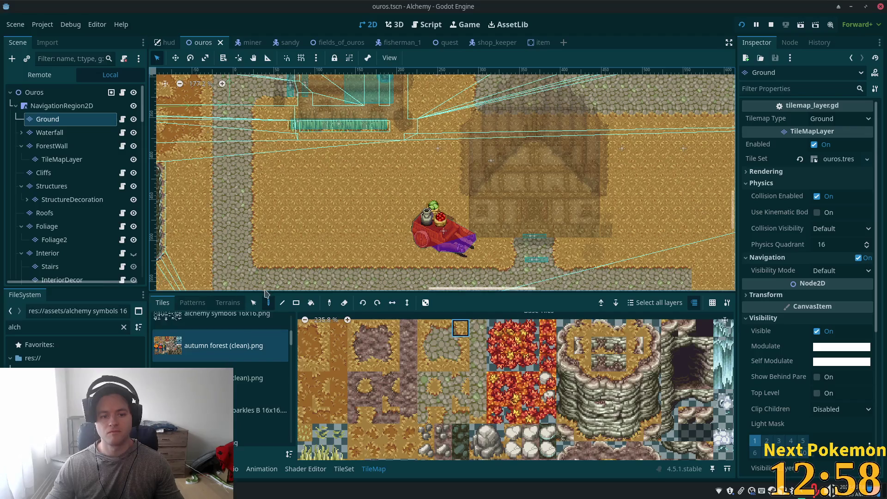
pyautogui.click(253, 303)
# Copy a block of cobblestone tiles and stamp it as a vertical strip on the right.
pyautogui.moveTo(211, 127)
pyautogui.mouseDown()
pyautogui.moveTo(259, 172)
pyautogui.moveTo(279, 233)
pyautogui.moveTo(271, 261)
pyautogui.mouseUp()
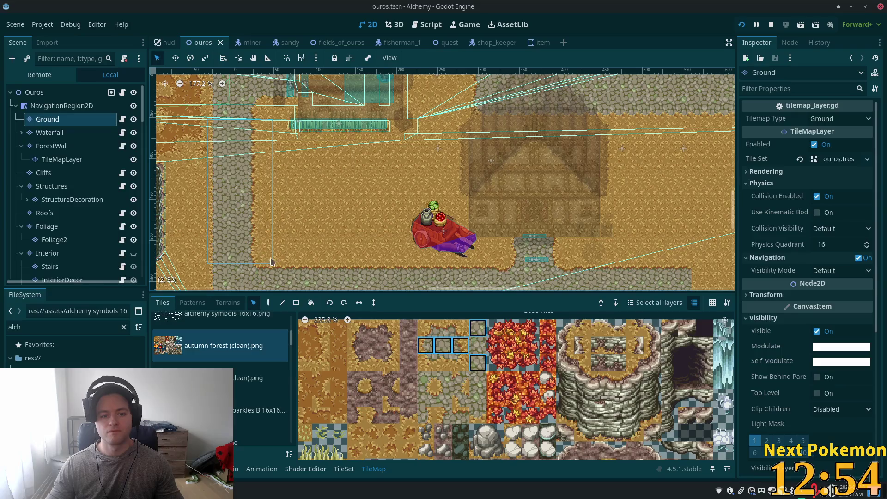
pyautogui.click(269, 302)
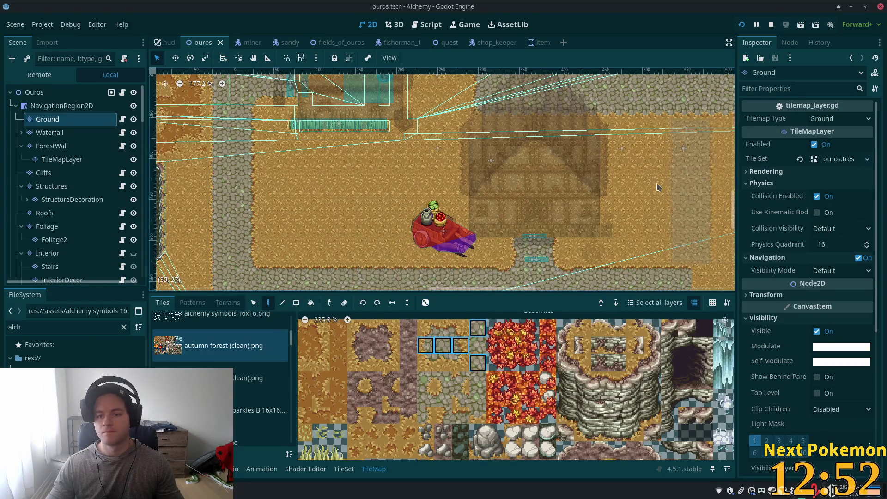
pyautogui.click(671, 188)
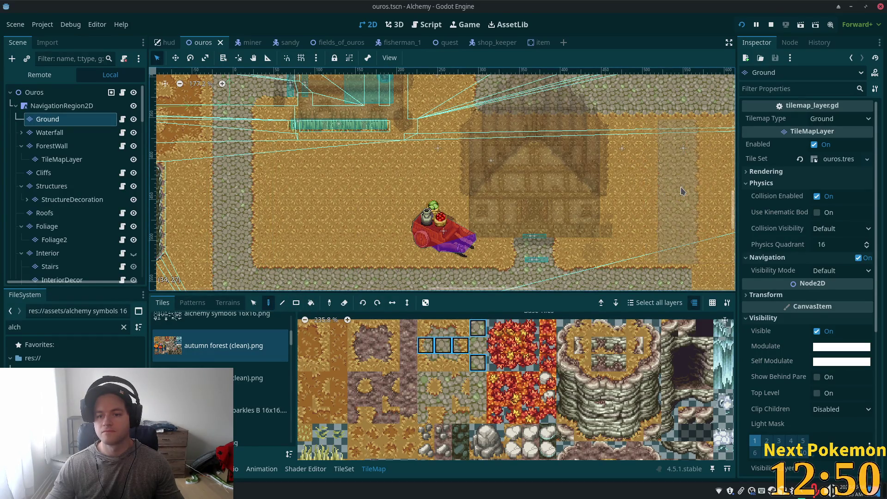
pyautogui.moveTo(409, 213)
pyautogui.mouseDown()
pyautogui.moveTo(180, 103)
pyautogui.moveTo(210, 202)
pyautogui.mouseUp()
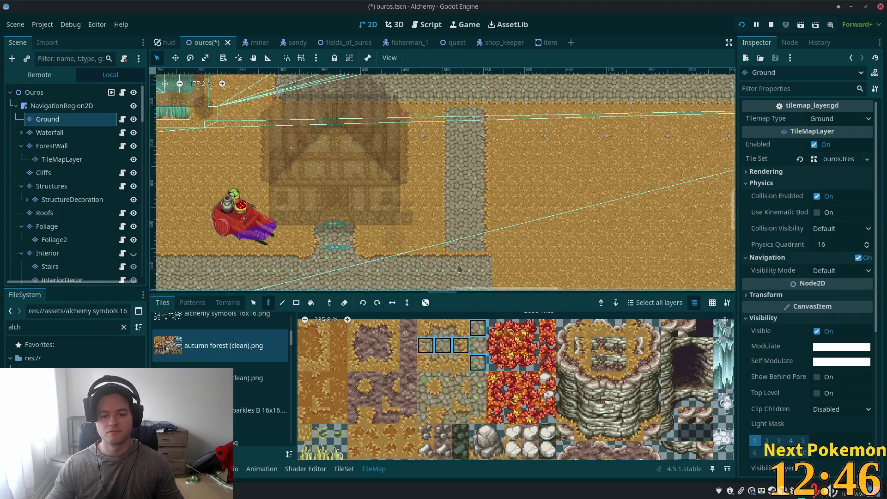
pyautogui.scroll(2, 465, 257)
# Paint cobblestone edge and dirt-transition tiles over the dirt where the new path joins.
pyautogui.click(460, 363)
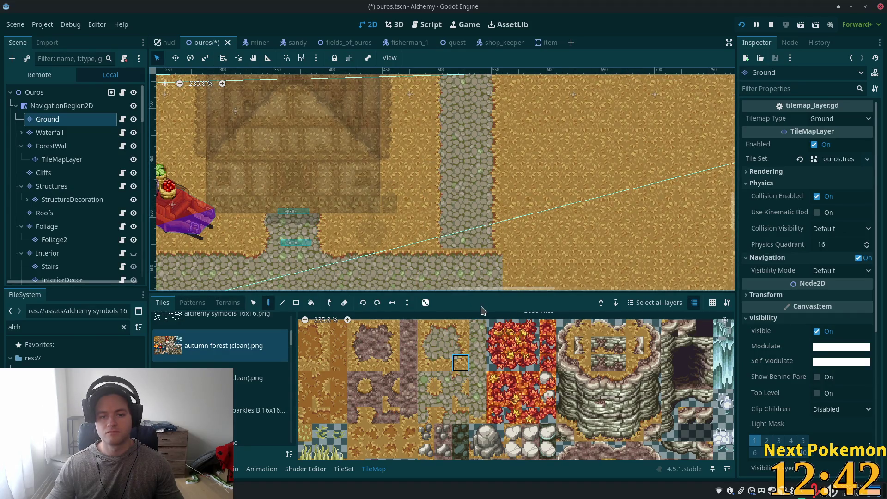
pyautogui.scroll(-4, 459, 217)
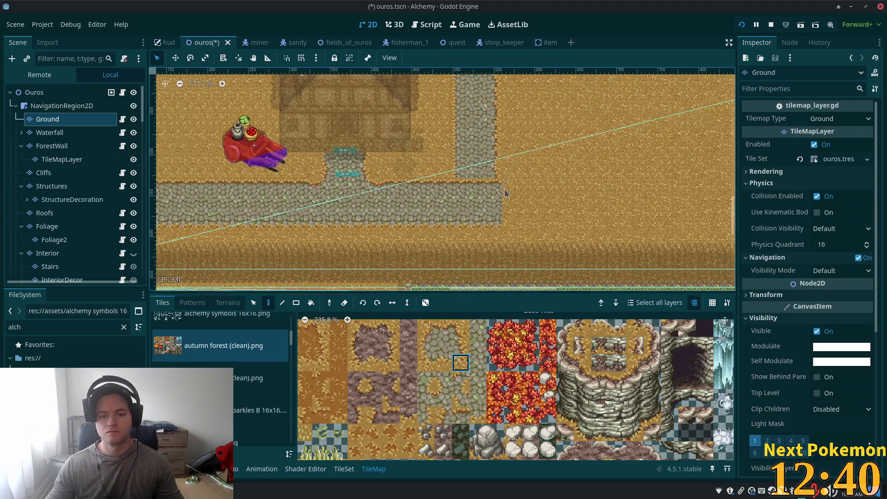
pyautogui.scroll(2, 459, 217)
pyautogui.keyDown('ctrl'); pyautogui.click(476, 228); pyautogui.keyUp('ctrl')
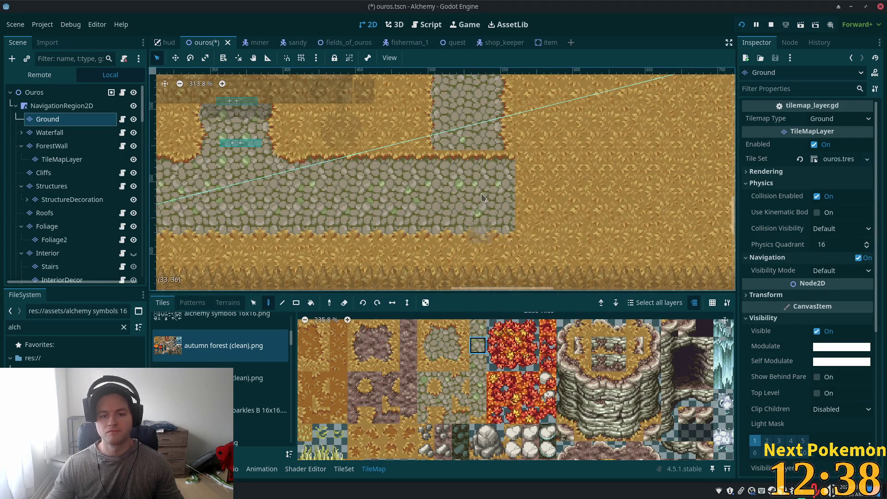
pyautogui.click(485, 159)
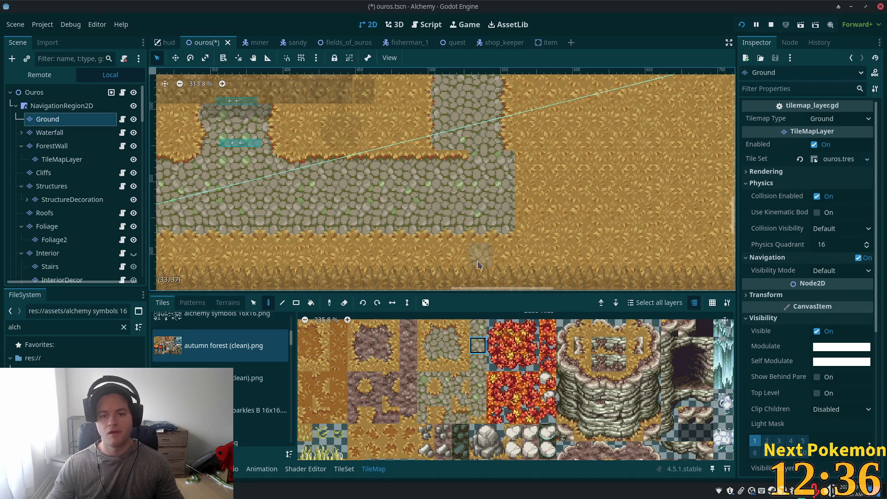
pyautogui.click(426, 397)
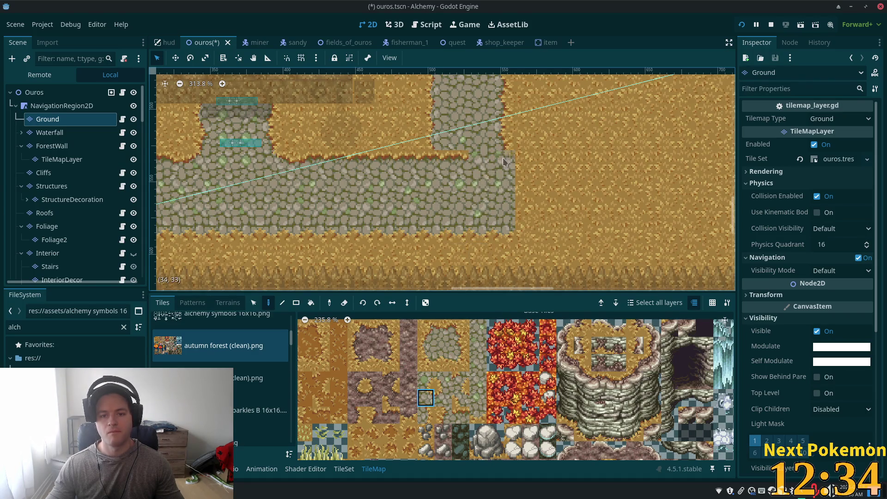
pyautogui.scroll(3, 458, 190)
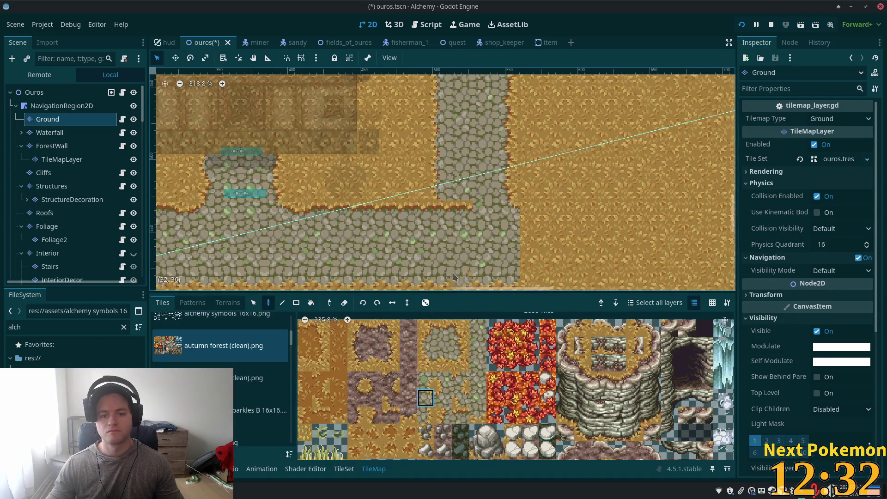
pyautogui.click(443, 398)
pyautogui.click(437, 209)
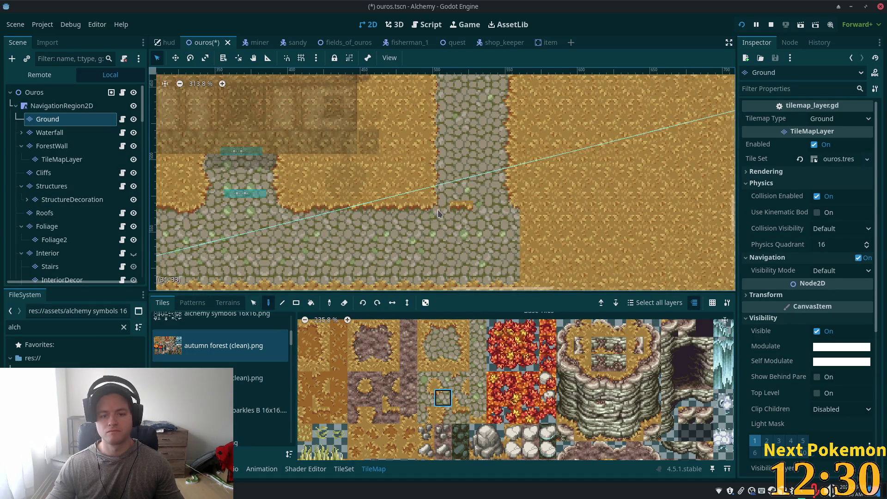
pyautogui.click(478, 363)
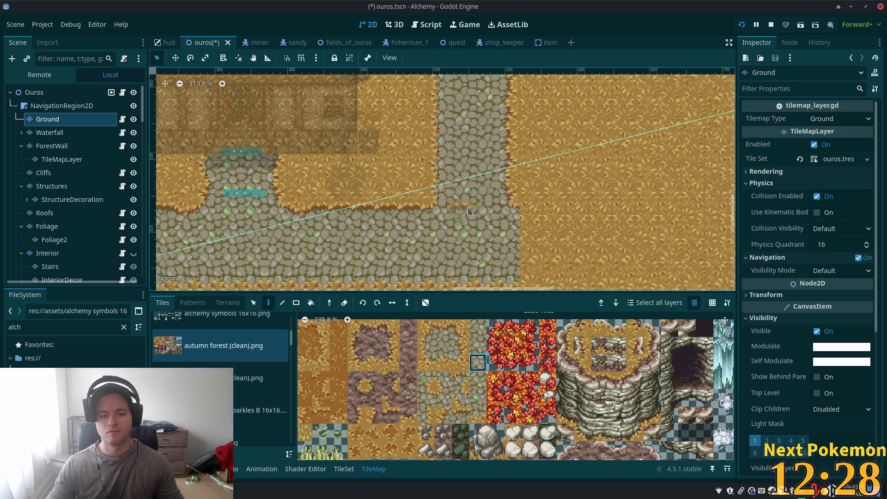
pyautogui.click(443, 346)
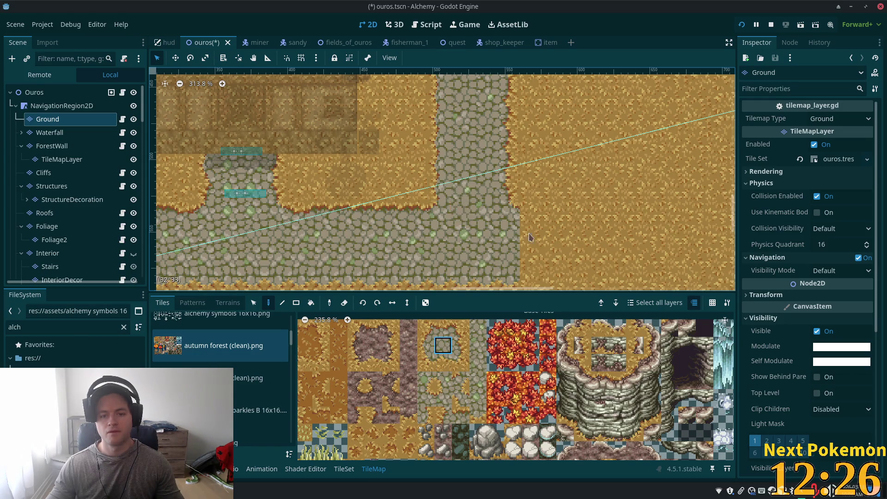
pyautogui.scroll(-3, 503, 169)
pyautogui.scroll(1, 609, 180)
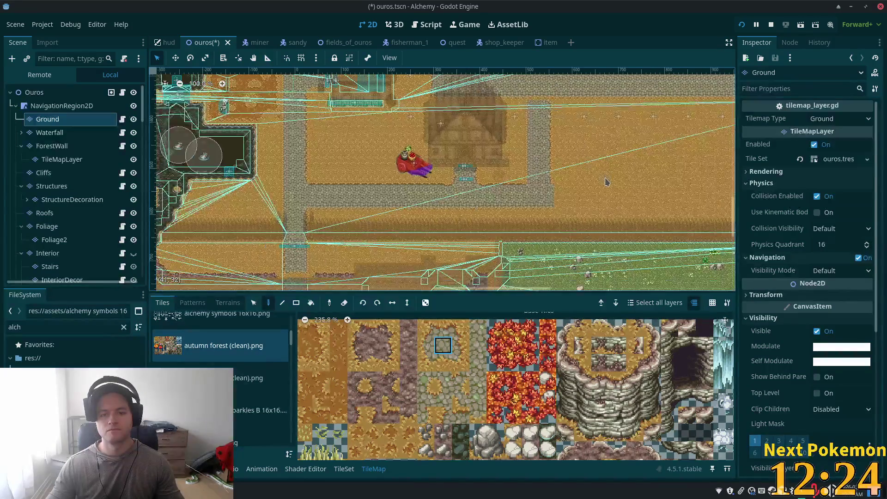
# Paint rounded cobblestone corner tiles where the path meets the strip, then save ouros.tscn.
pyautogui.hotkey('ctrl', 's')
pyautogui.scroll(6, 562, 239)
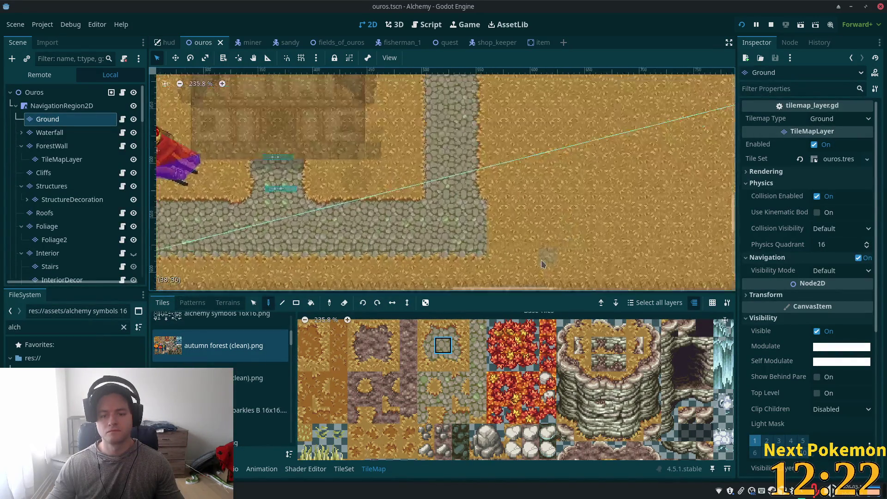
pyautogui.keyDown('ctrl'); pyautogui.click(544, 258); pyautogui.keyUp('ctrl')
pyautogui.click(480, 255)
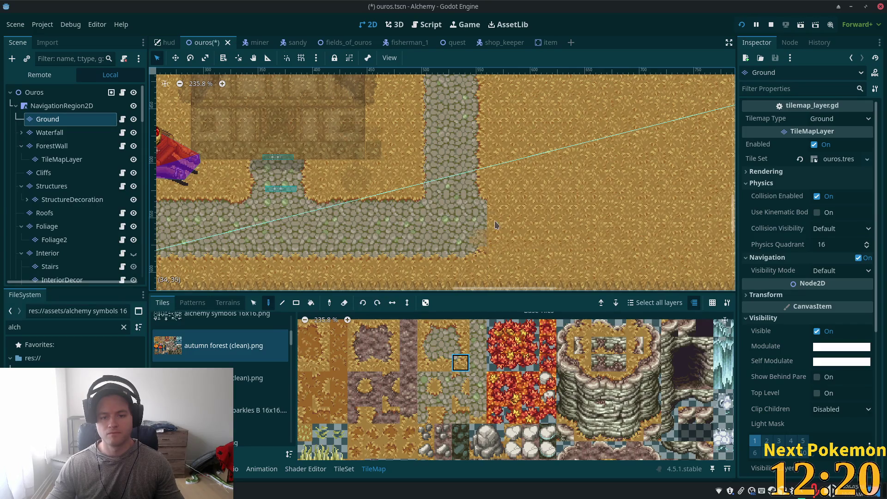
pyautogui.keyDown('ctrl'); pyautogui.click(482, 235); pyautogui.keyUp('ctrl')
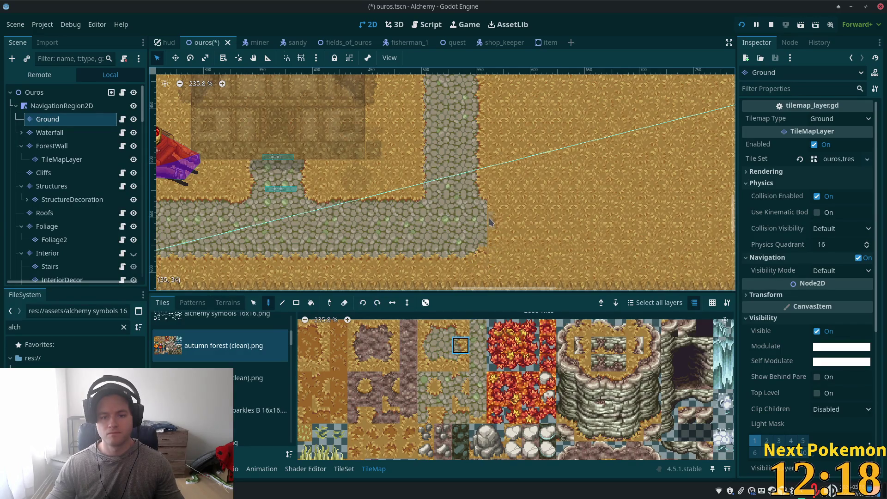
pyautogui.click(428, 419)
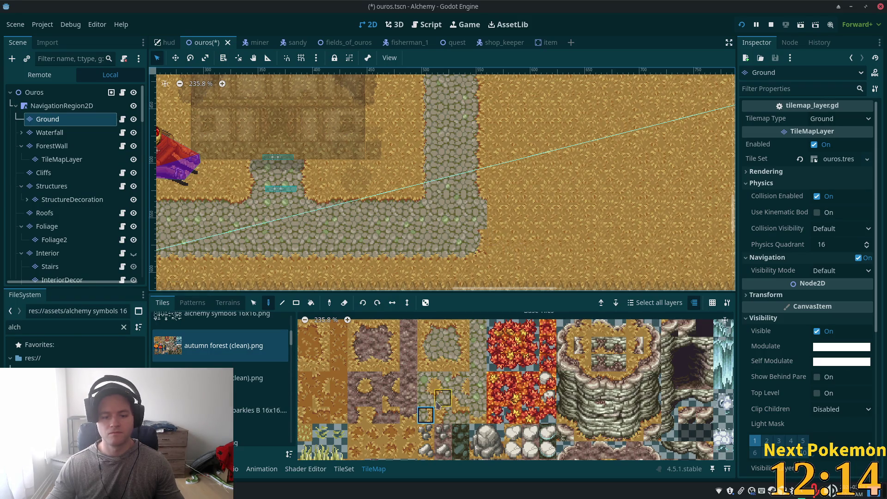
pyautogui.click(461, 346)
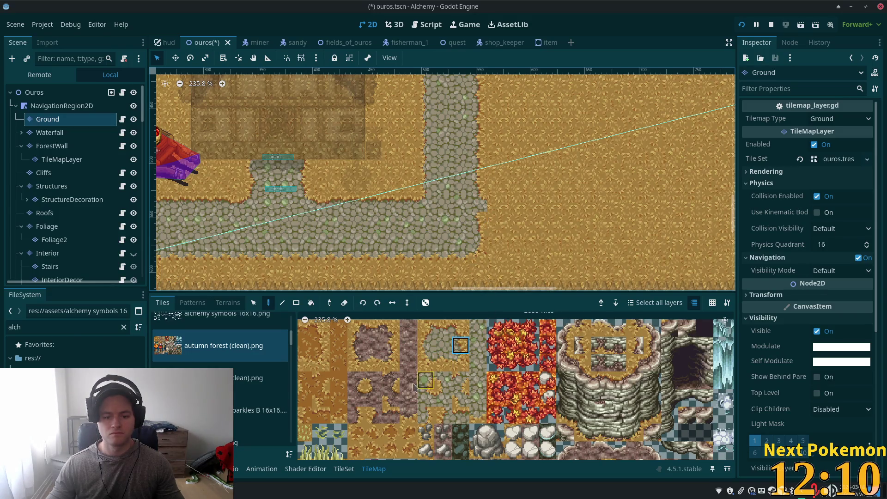
pyautogui.click(426, 415)
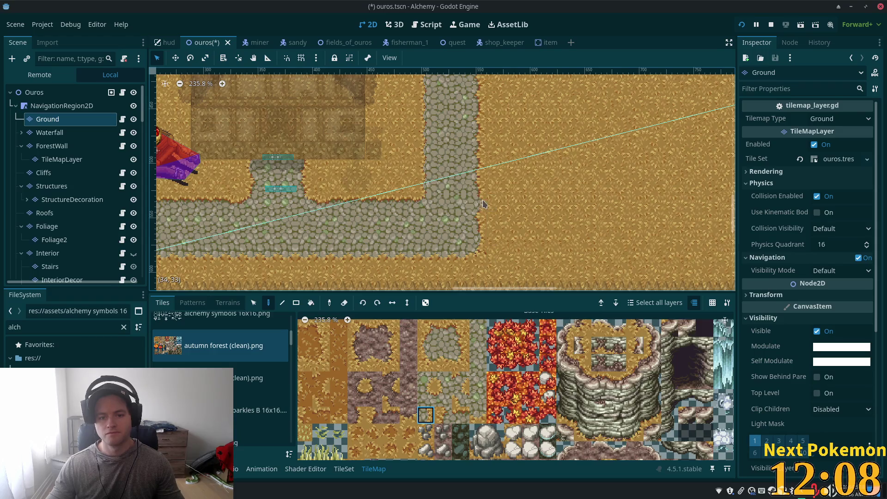
pyautogui.scroll(-5, 490, 238)
pyautogui.hotkey('ctrl', 's')
pyautogui.scroll(6, 582, 172)
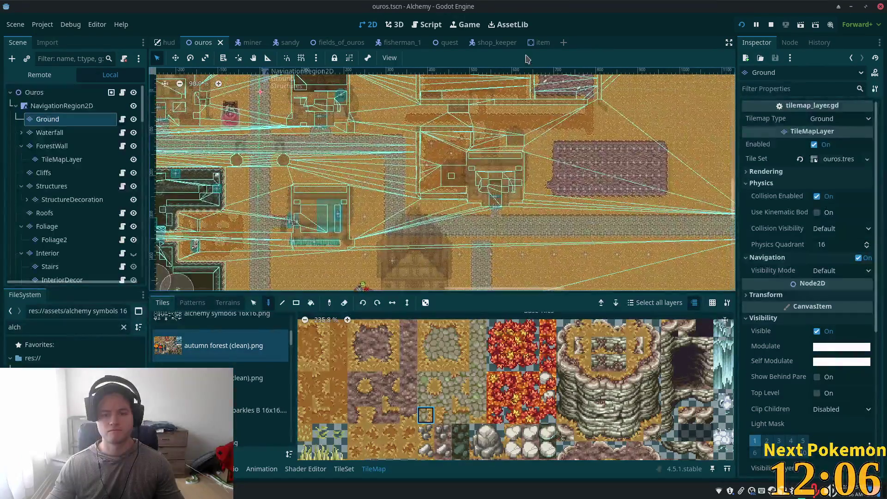
# Replace the grass edges on both sides of the path junction with cobblestone edge tiles.
pyautogui.scroll(3, 525, 273)
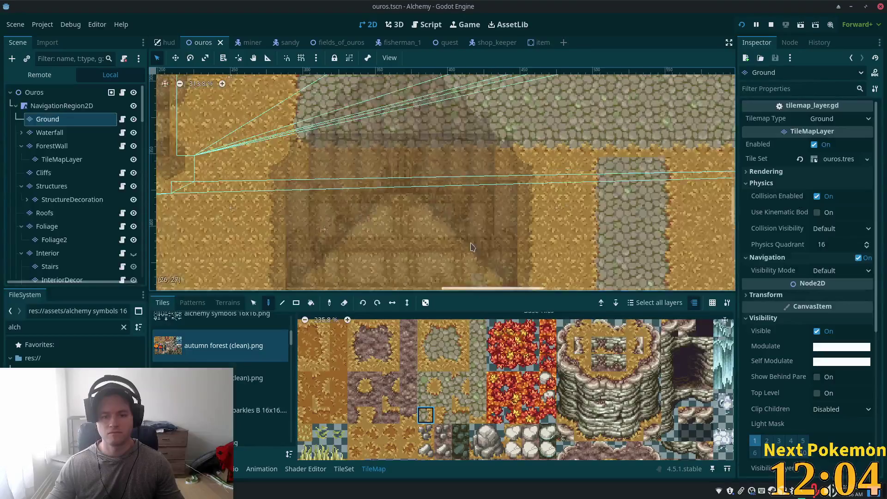
pyautogui.scroll(5, 246, 180)
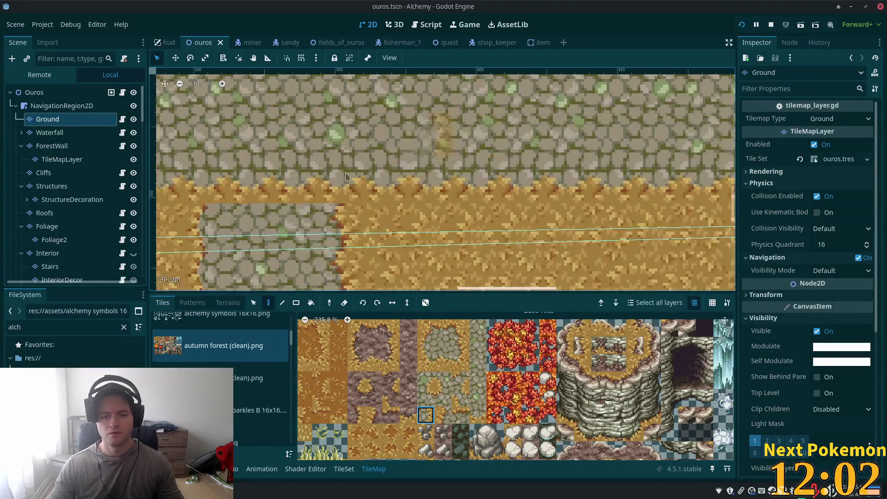
pyautogui.click(426, 380)
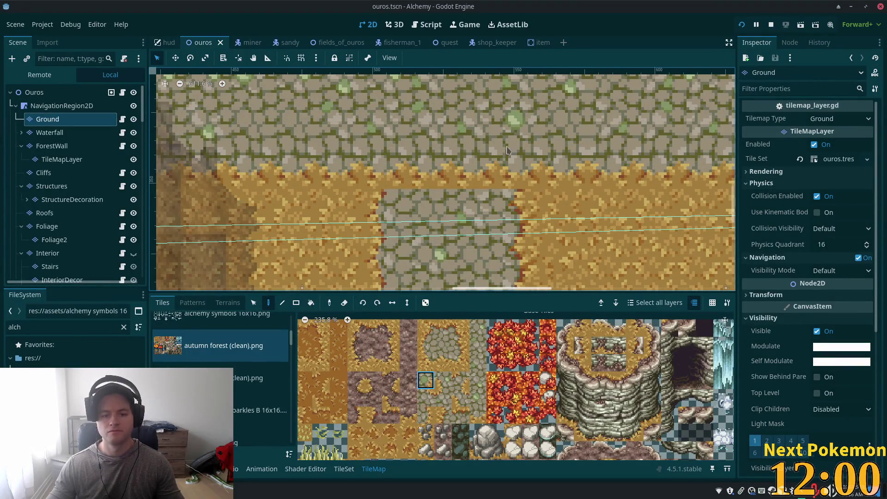
pyautogui.click(513, 169)
pyautogui.click(443, 380)
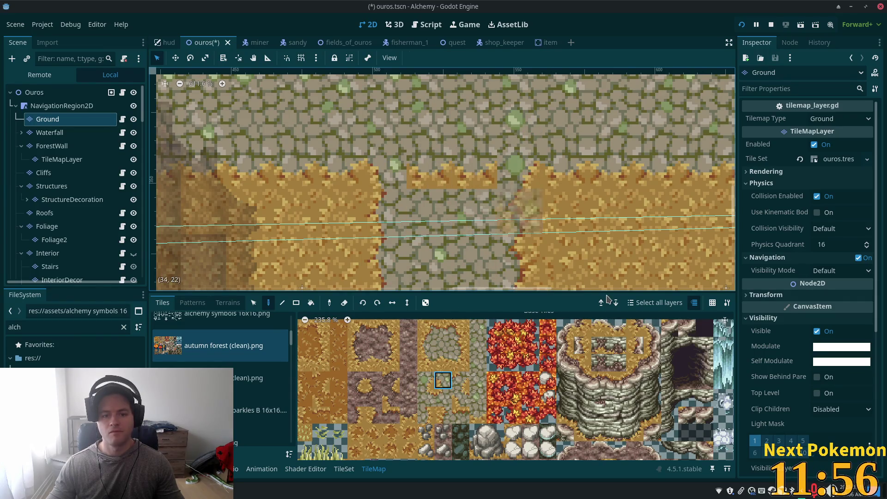
pyautogui.click(445, 351)
pyautogui.click(430, 167)
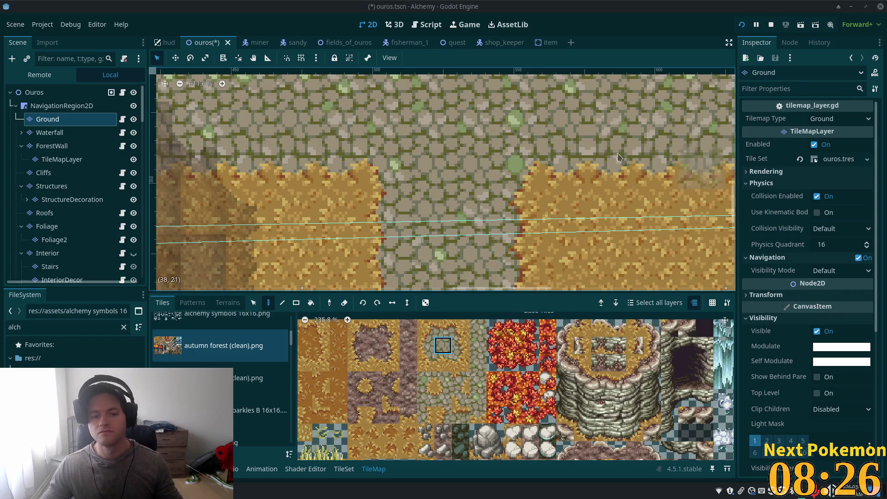
pyautogui.scroll(-6, 534, 166)
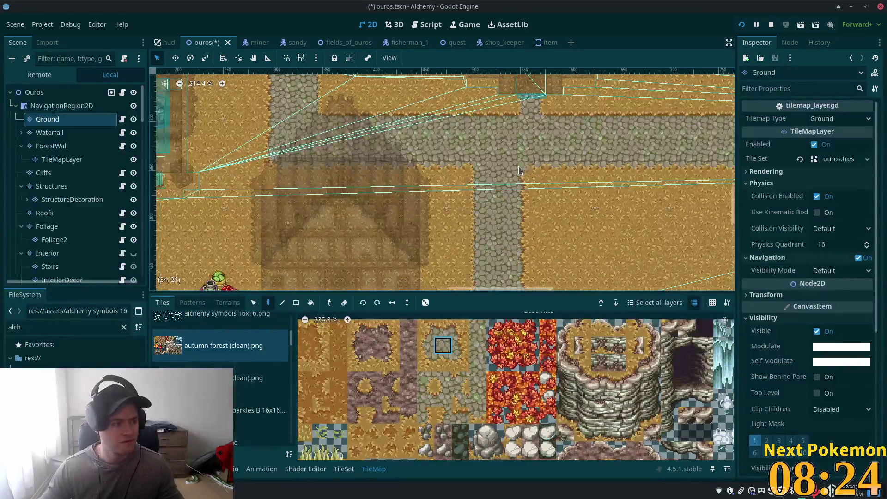
pyautogui.scroll(-2, 520, 171)
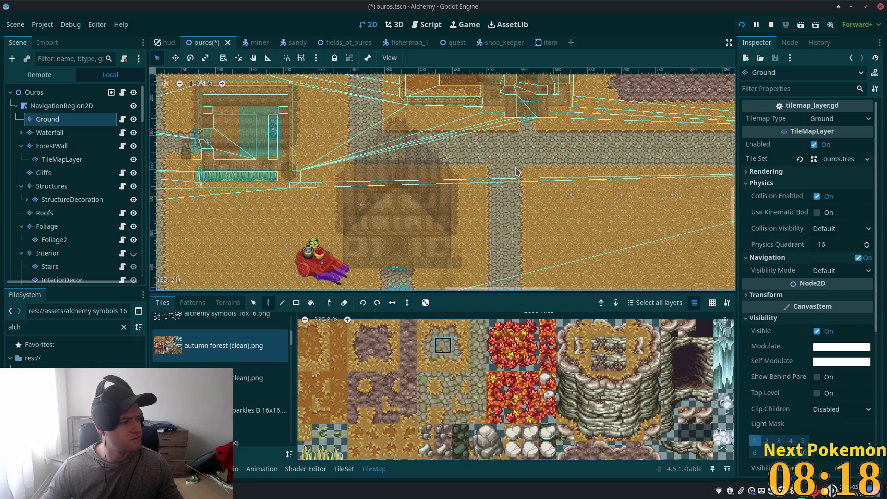
pyautogui.scroll(-5, 516, 172)
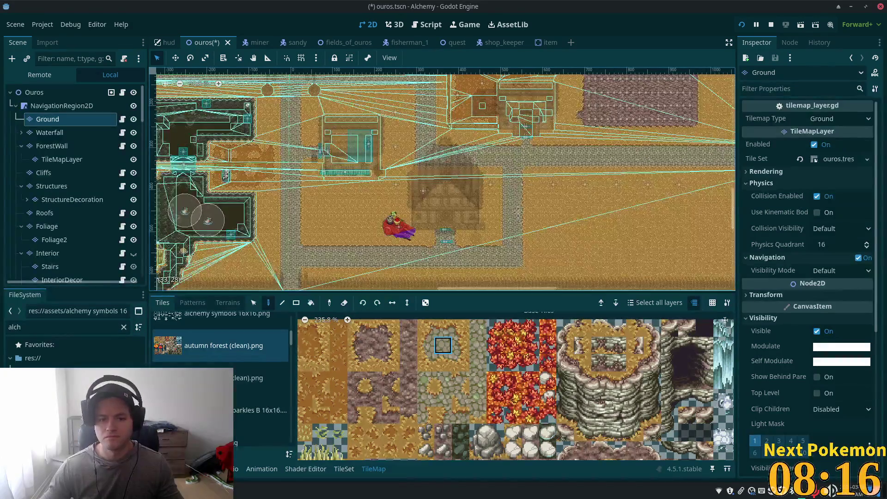
pyautogui.moveTo(500, 182); pyautogui.dragTo(504, 187)
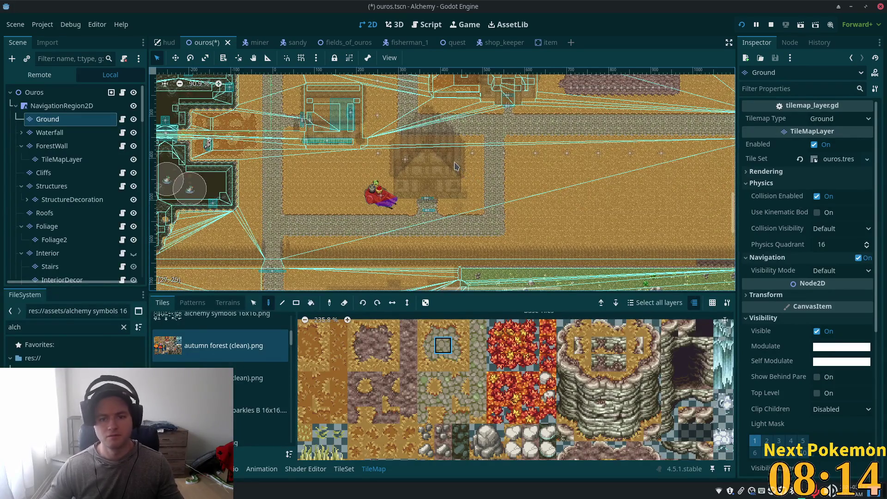
pyautogui.scroll(2, 455, 166)
pyautogui.moveTo(455, 166)
pyautogui.mouseDown()
pyautogui.moveTo(443, 153)
pyautogui.moveTo(460, 172)
pyautogui.mouseUp()
pyautogui.moveTo(558, 158); pyautogui.dragTo(556, 157)
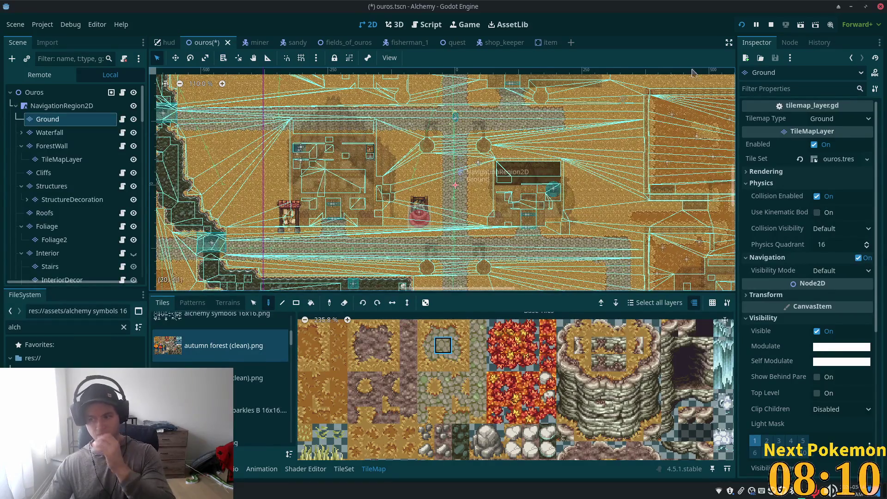
pyautogui.scroll(-3, 479, 139)
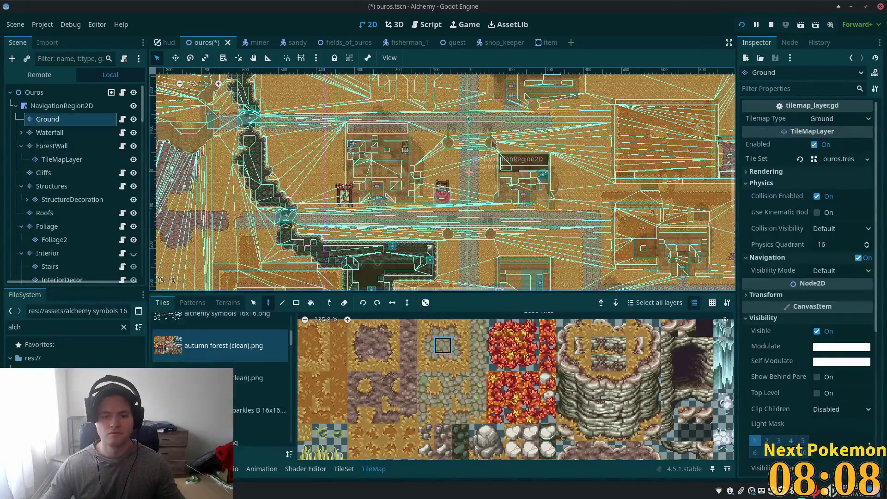
pyautogui.scroll(-1, 480, 138)
pyautogui.scroll(9, 479, 139)
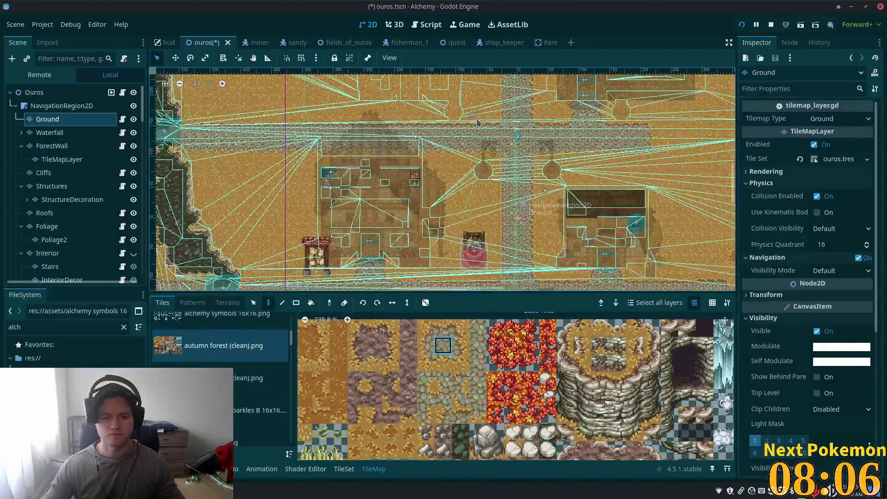
pyautogui.scroll(1, 478, 122)
pyautogui.moveTo(479, 122); pyautogui.dragTo(464, 275)
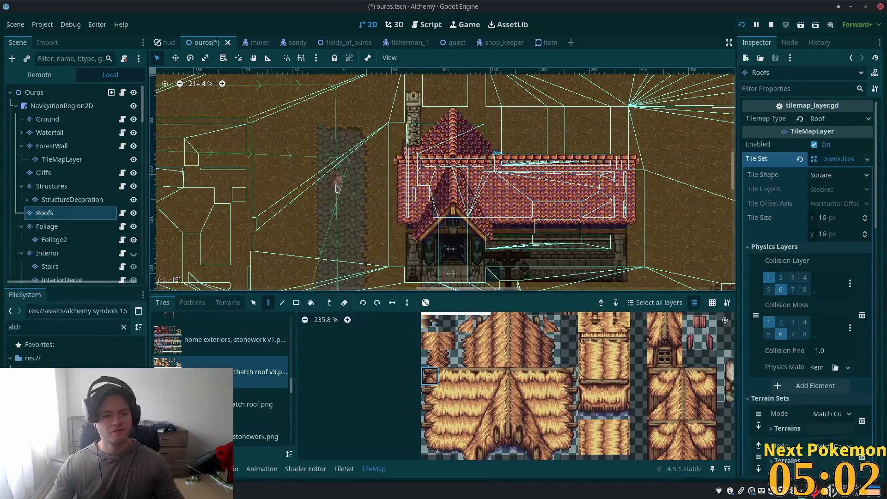
# Filter the Scene dock by 'weapo', nudge WeaponVendor down one step, and save the scene.
pyautogui.click(78, 59)
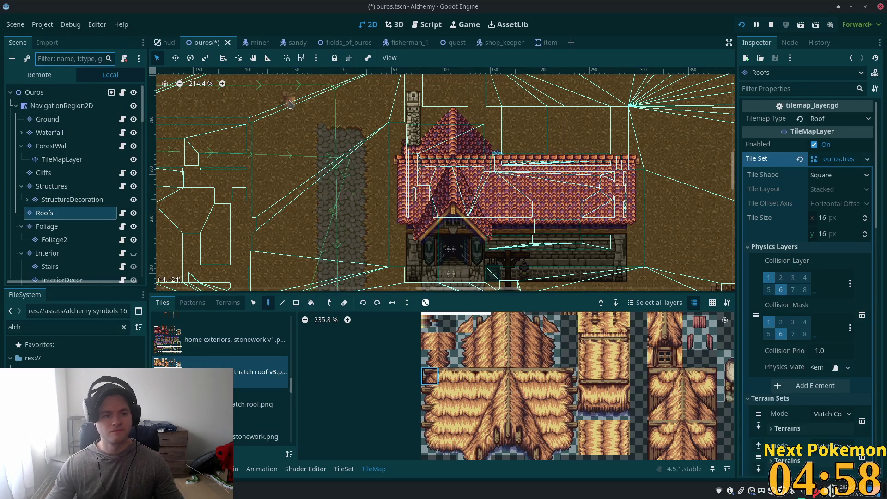
pyautogui.write('weapo')
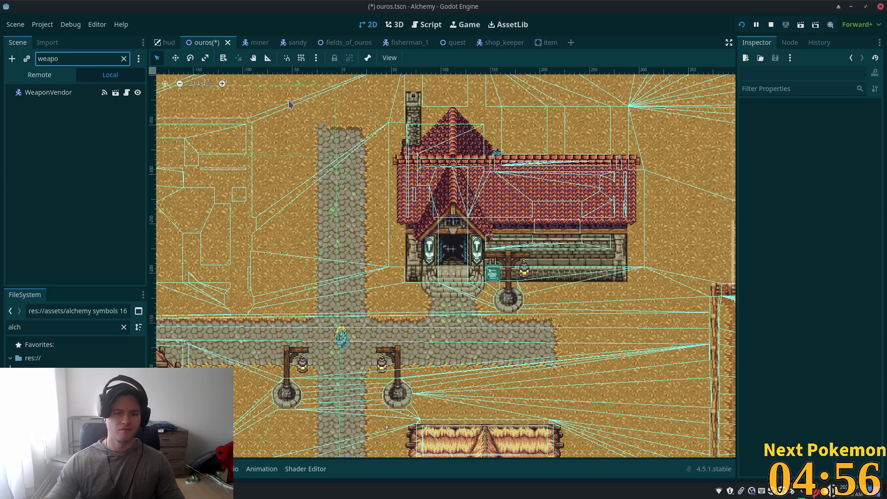
pyautogui.click(49, 93)
pyautogui.click(176, 58)
pyautogui.press('Down')
pyautogui.press('Down')
pyautogui.press('Down')
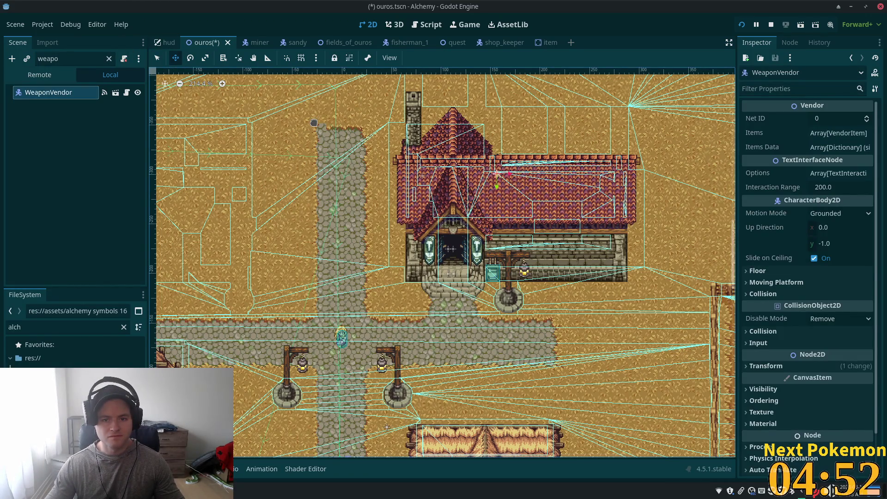
pyautogui.hotkey('ctrl', 's')
# Look over another part of town and clear the Scene dock name filter.
pyautogui.scroll(-3, 322, 314)
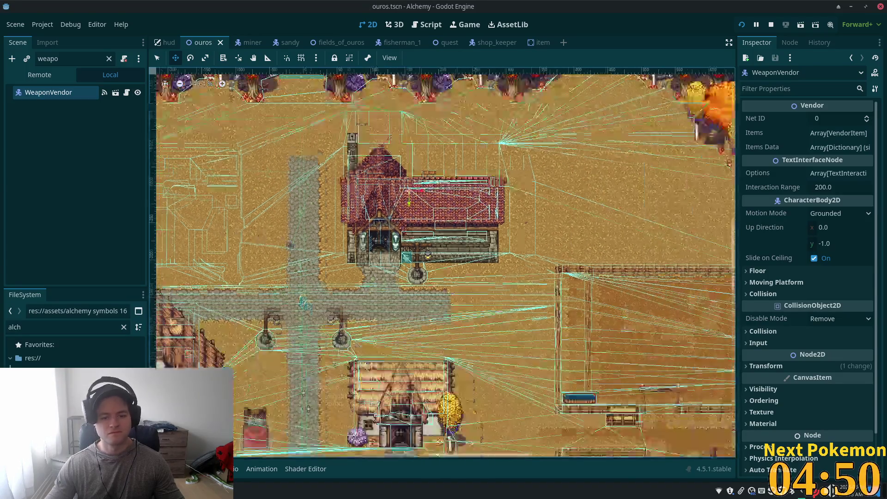
pyautogui.moveTo(323, 314); pyautogui.dragTo(389, 222)
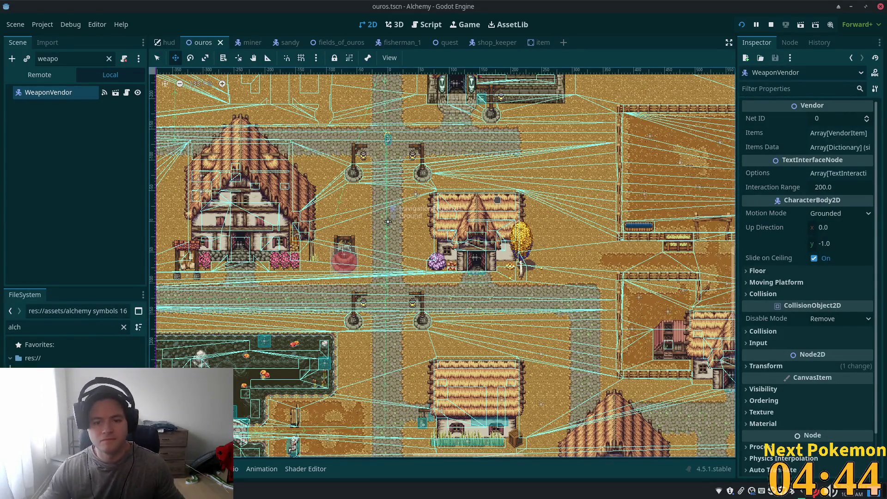
pyautogui.scroll(-5, 421, 215)
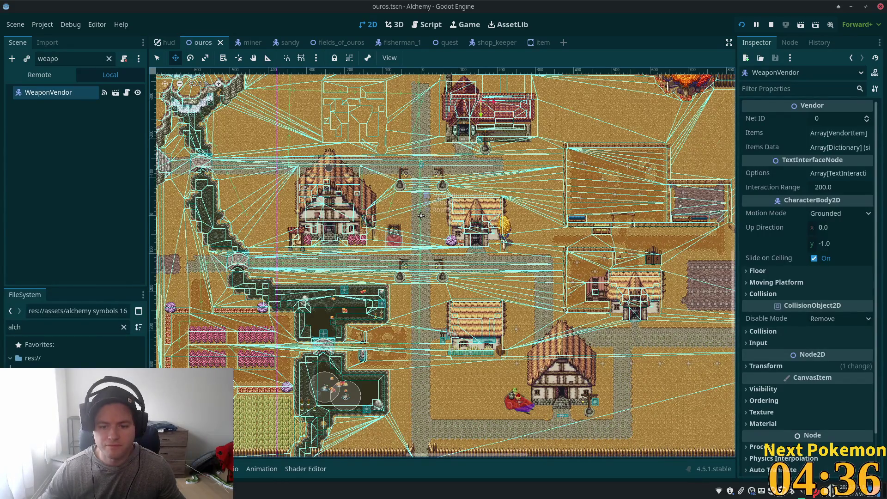
pyautogui.scroll(1, 430, 220)
pyautogui.scroll(7, 430, 220)
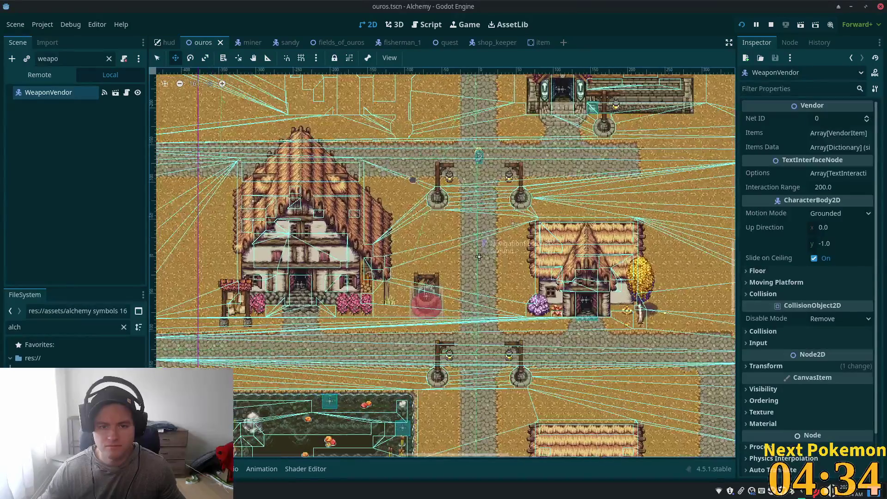
pyautogui.scroll(3, 527, 391)
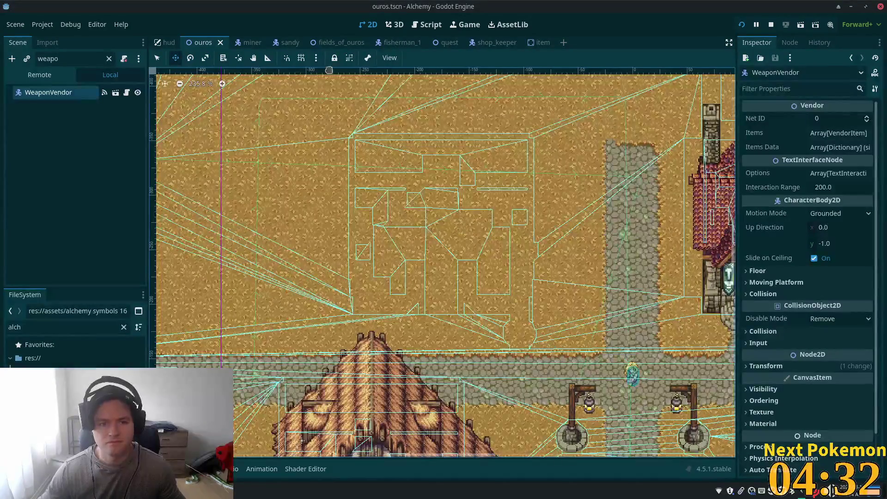
pyautogui.click(109, 59)
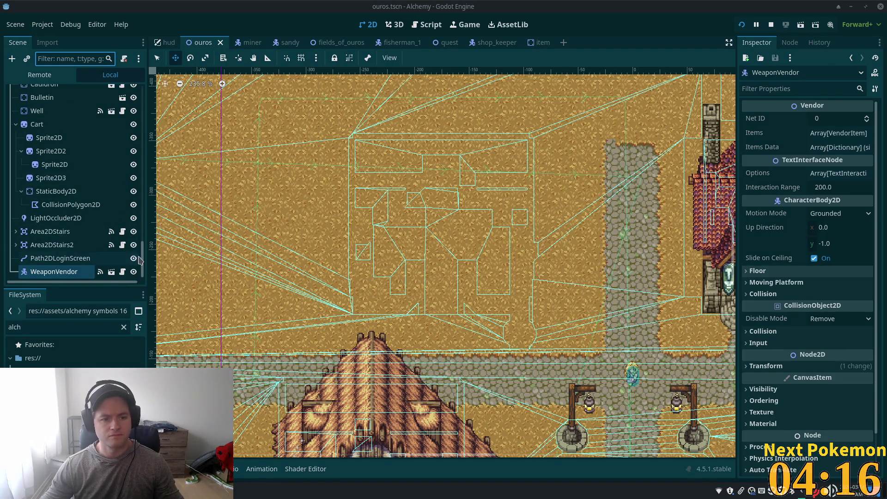
pyautogui.scroll(10, 74, 185)
# Clear the baked navigation polygon on the navigation region node.
pyautogui.click(62, 106)
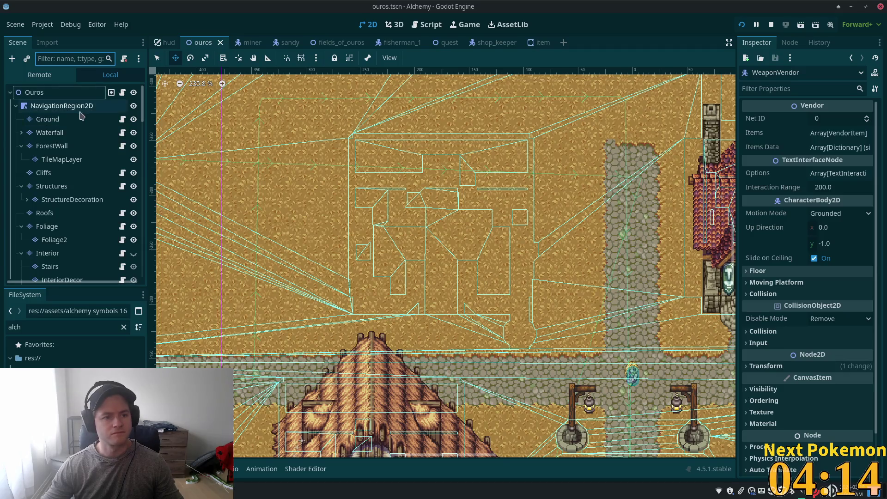
pyautogui.click(559, 58)
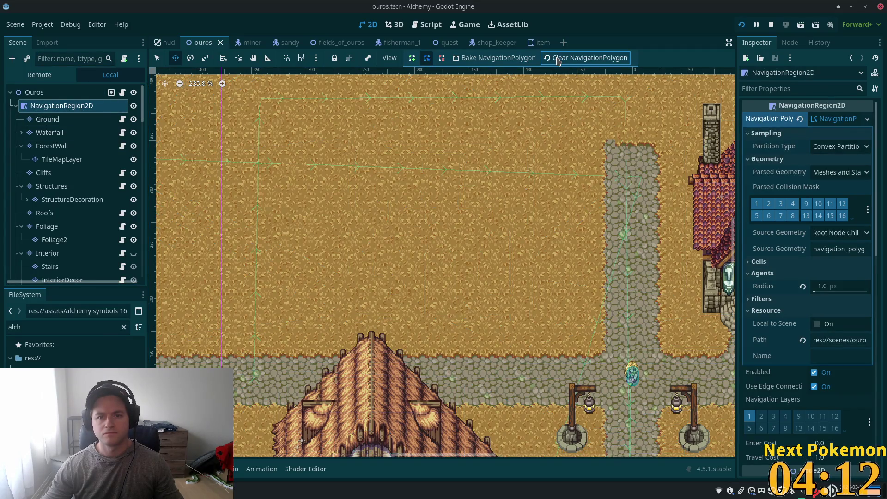
pyautogui.scroll(-5, 521, 289)
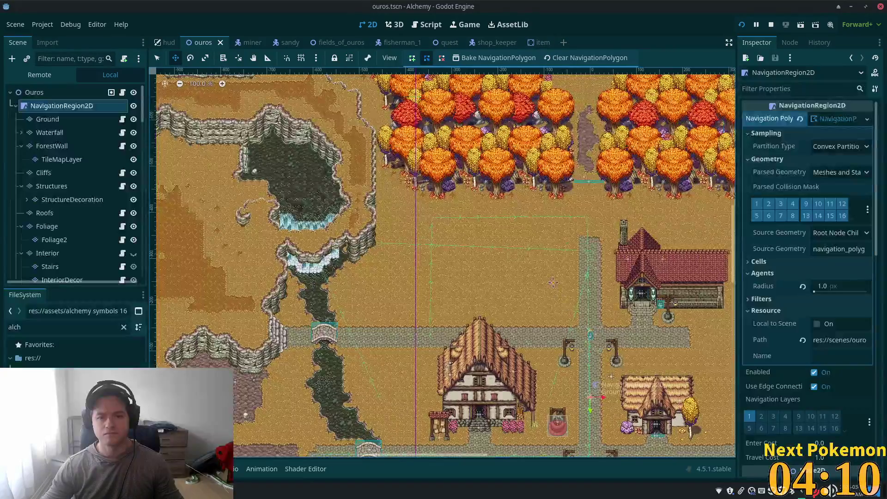
pyautogui.scroll(2, 505, 208)
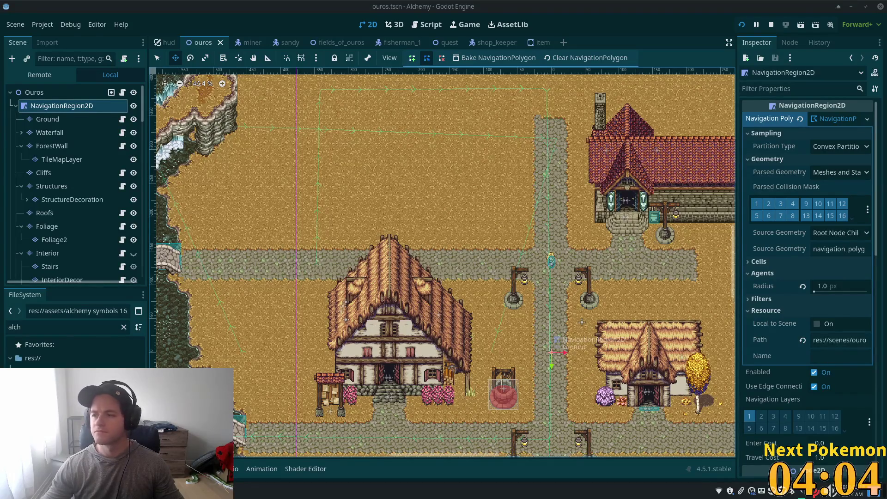
pyautogui.scroll(4, 479, 221)
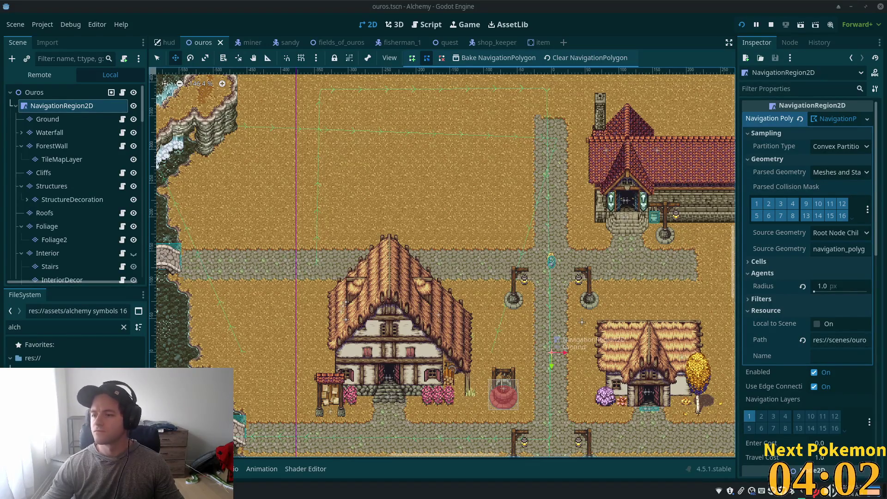
# Pan to the area above the houses and select the Structures TileMapLayer for editing.
pyautogui.moveTo(408, 246)
pyautogui.mouseDown()
pyautogui.moveTo(432, 287)
pyautogui.moveTo(431, 262)
pyautogui.mouseUp()
pyautogui.scroll(-4, 428, 258)
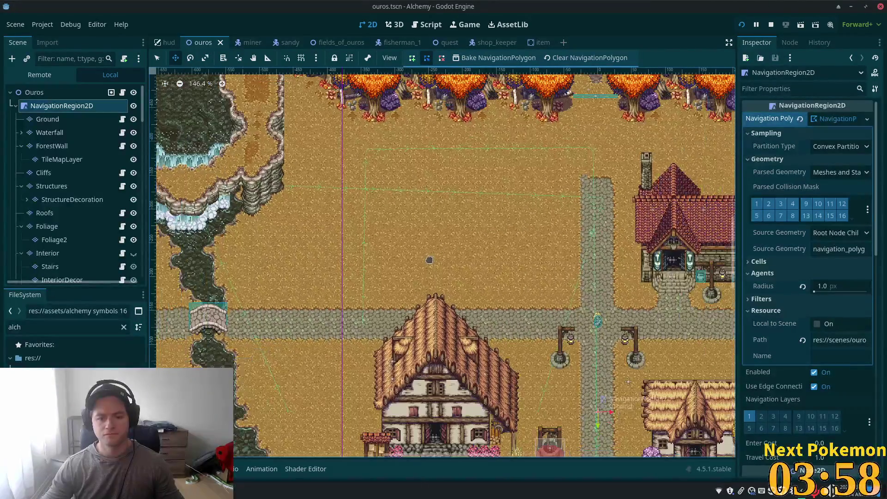
pyautogui.scroll(1, 506, 295)
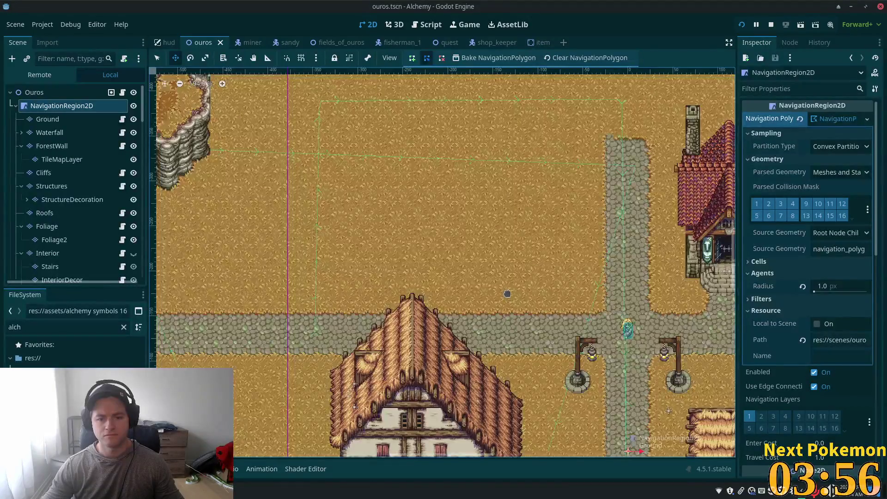
pyautogui.scroll(-1, 454, 301)
pyautogui.scroll(-1, 495, 253)
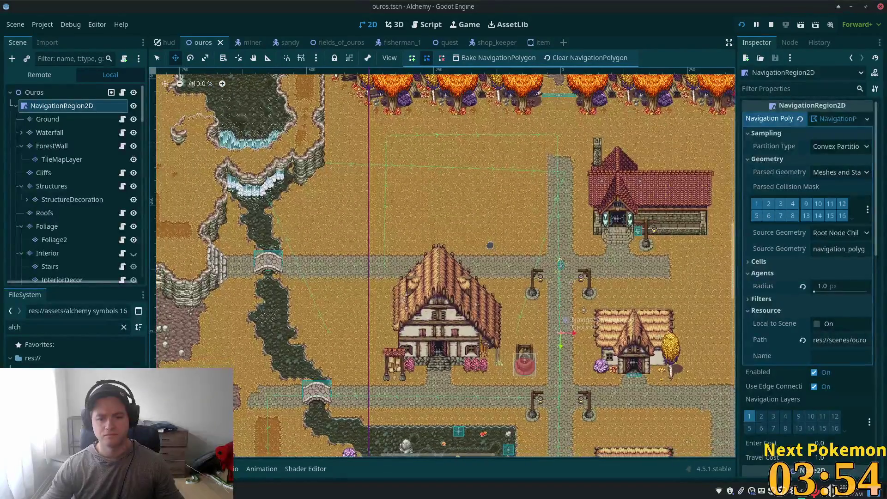
pyautogui.moveTo(393, 216); pyautogui.dragTo(370, 225)
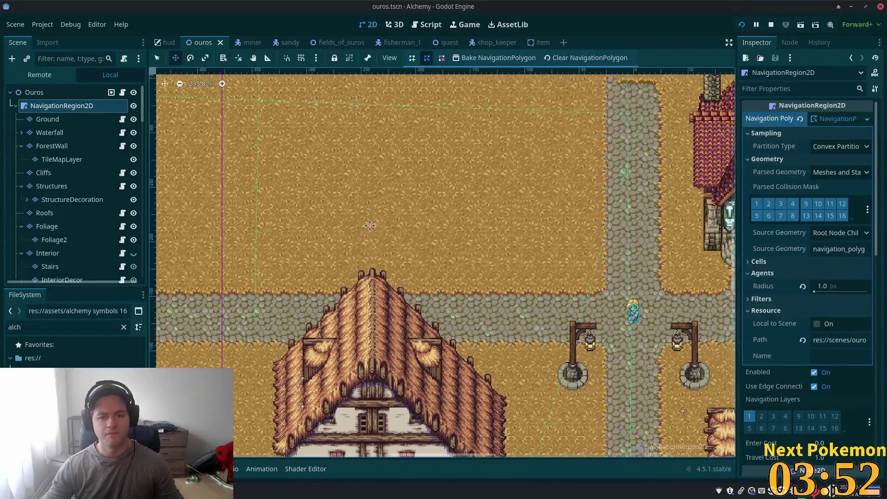
pyautogui.moveTo(397, 418); pyautogui.dragTo(400, 91)
pyautogui.scroll(-5, 370, 184)
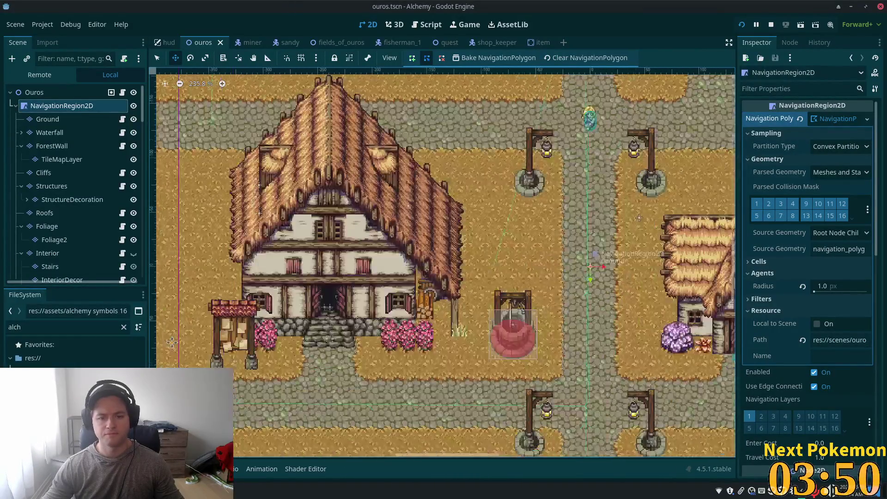
pyautogui.scroll(-5, 512, 140)
pyautogui.hscroll(3, 511, 140)
pyautogui.hscroll(-10, 282, 345)
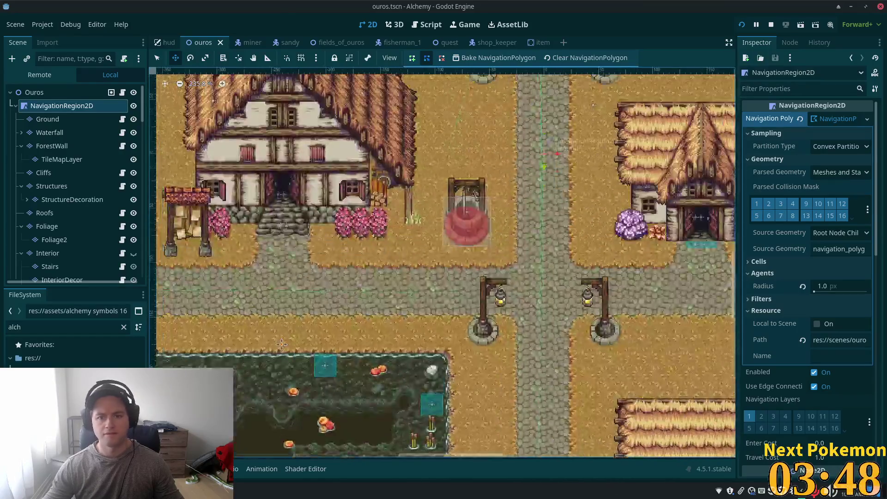
pyautogui.moveTo(368, 200); pyautogui.dragTo(372, 208)
pyautogui.moveTo(427, 148); pyautogui.dragTo(426, 265)
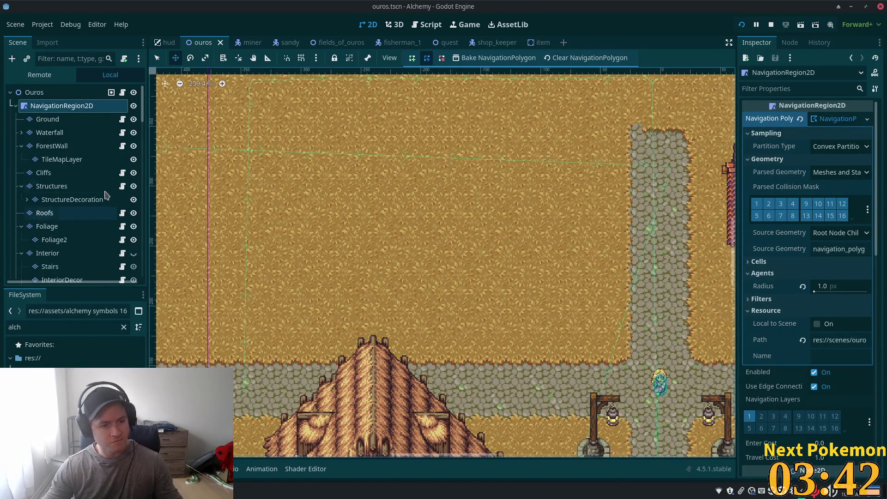
pyautogui.scroll(-2, 66, 229)
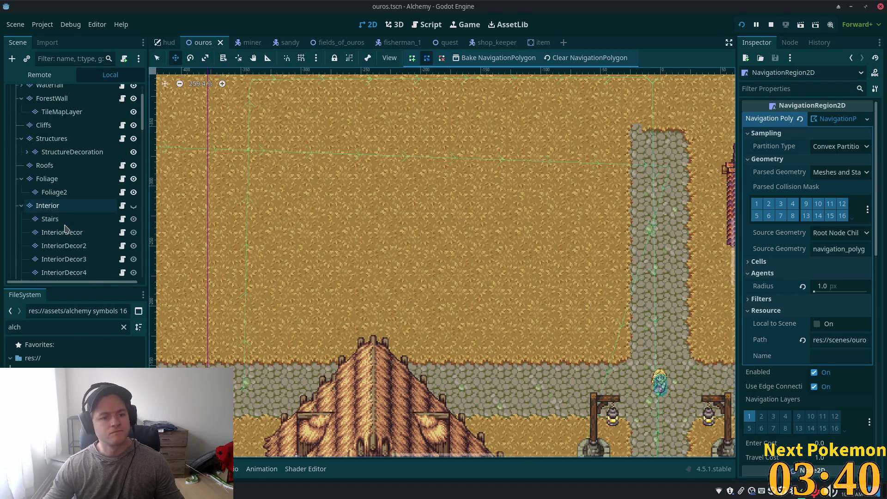
pyautogui.click(52, 139)
# Switch the tile source to thatch roof v3.png and pick a run of Foundation stone tiles.
pyautogui.scroll(-5, 474, 224)
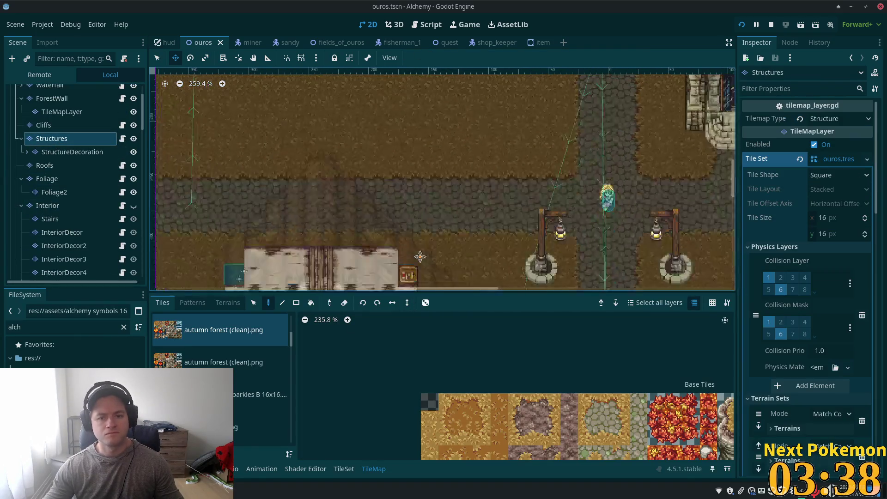
pyautogui.scroll(2, 425, 185)
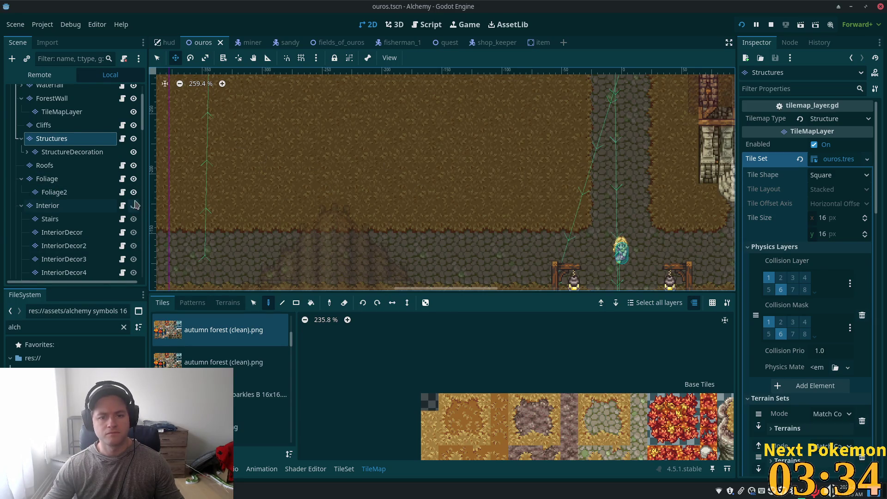
pyautogui.scroll(-3, 523, 183)
pyautogui.scroll(5, 451, 208)
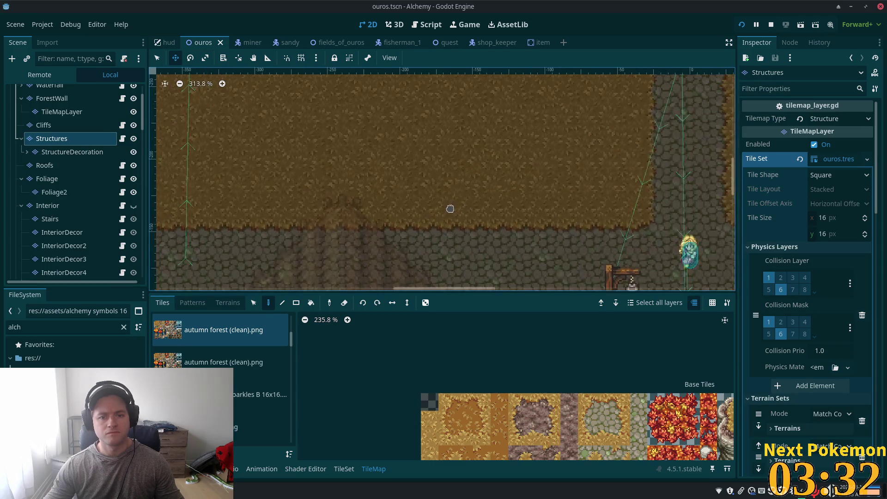
pyautogui.scroll(-4, 456, 210)
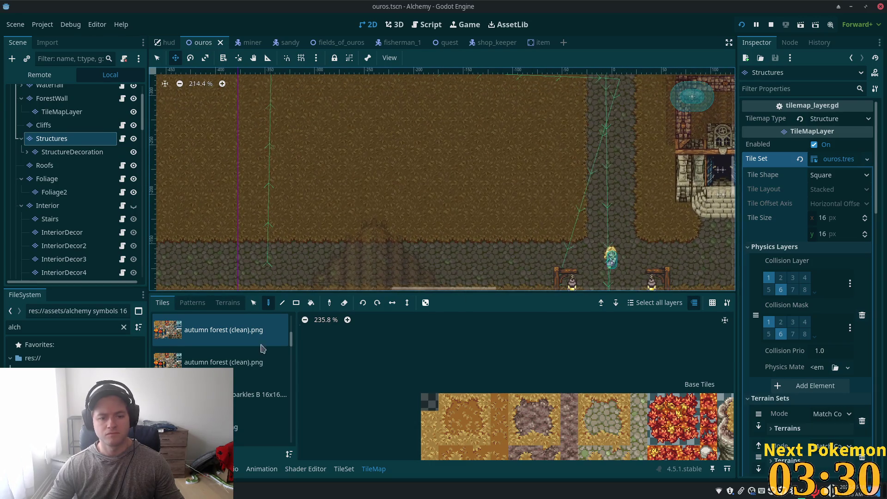
pyautogui.moveTo(291, 341); pyautogui.dragTo(289, 391)
pyautogui.scroll(2, 217, 352)
pyautogui.click(212, 341)
pyautogui.click(259, 398)
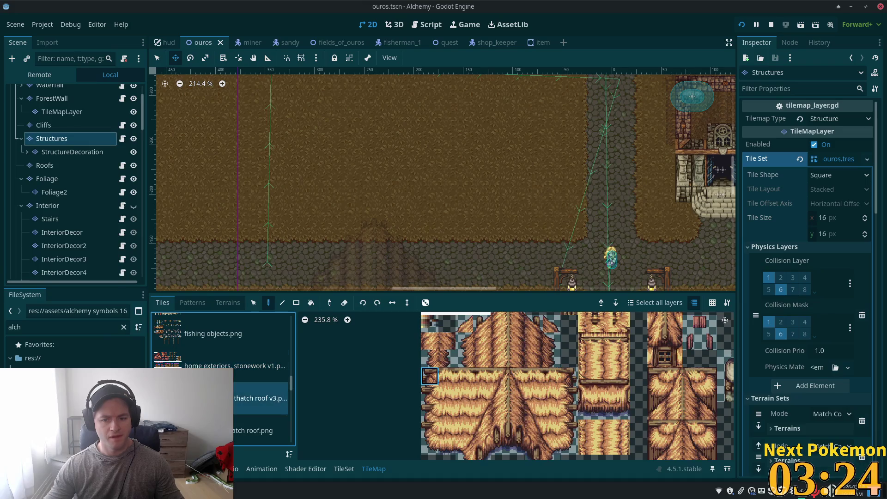
pyautogui.scroll(-10, 462, 416)
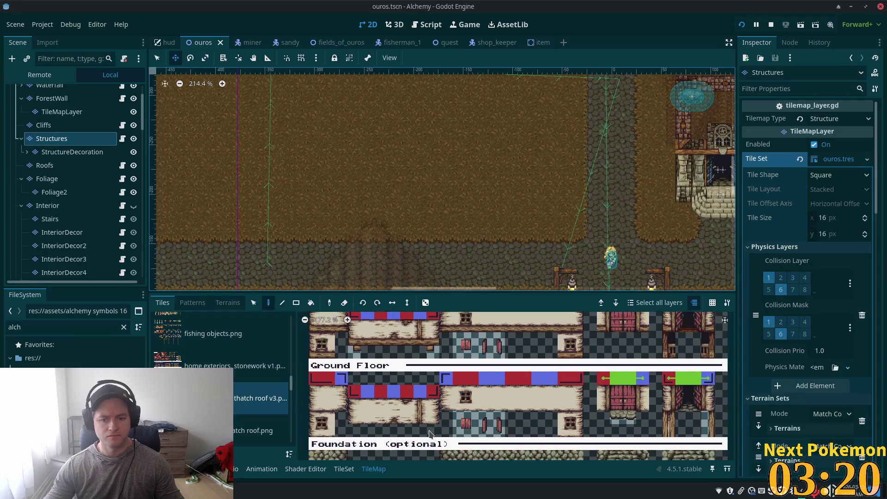
pyautogui.scroll(-2, 430, 434)
pyautogui.scroll(-2, 435, 416)
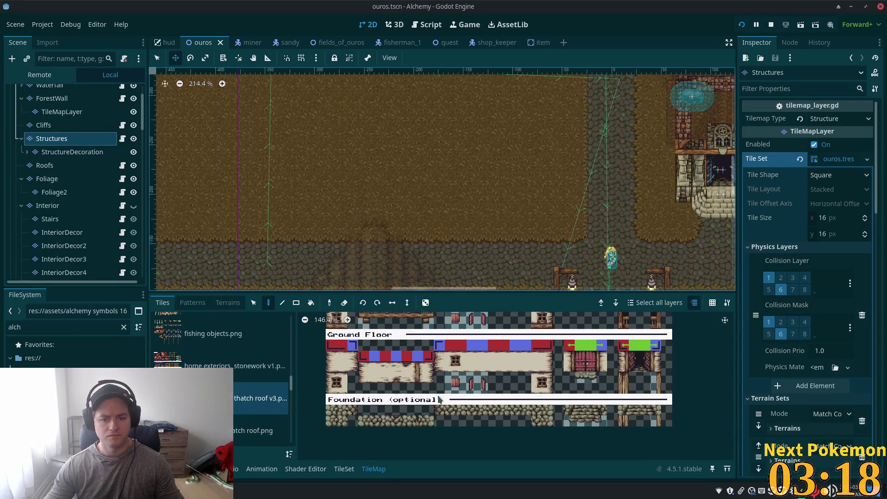
pyautogui.scroll(1, 352, 416)
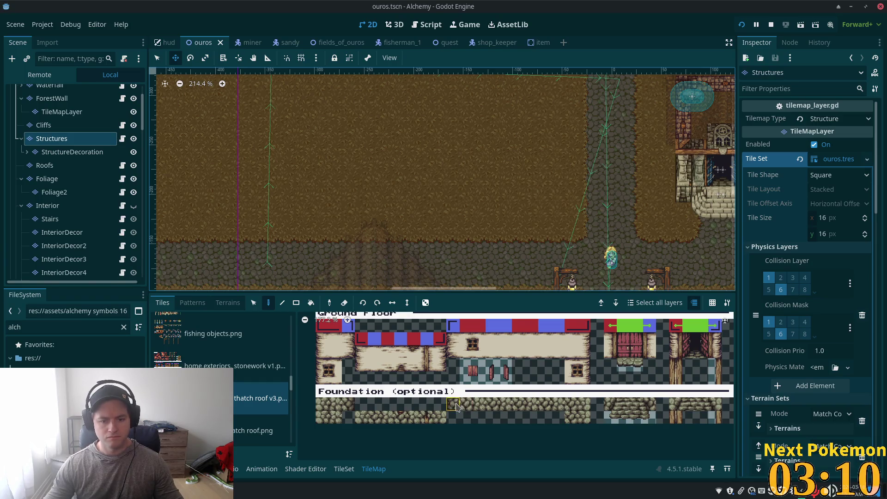
pyautogui.moveTo(506, 415)
pyautogui.mouseDown()
pyautogui.moveTo(481, 407)
pyautogui.moveTo(518, 413)
pyautogui.mouseUp()
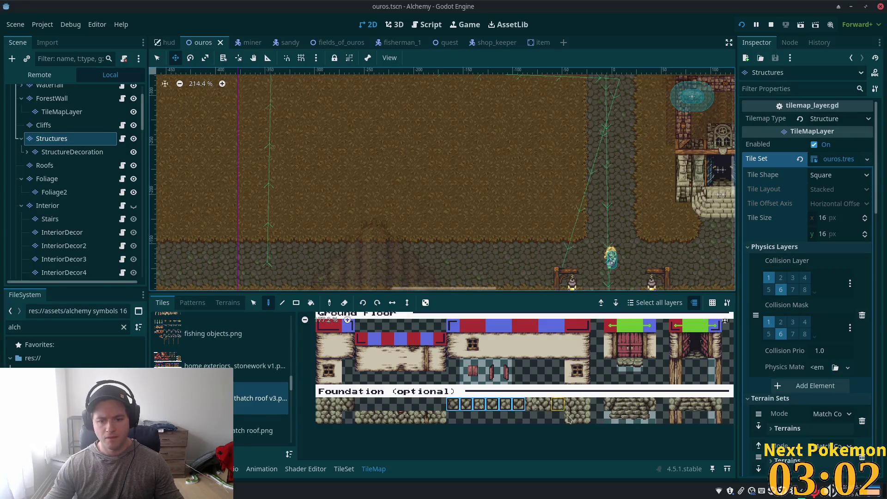
pyautogui.scroll(2, 572, 421)
pyautogui.scroll(-4, 571, 416)
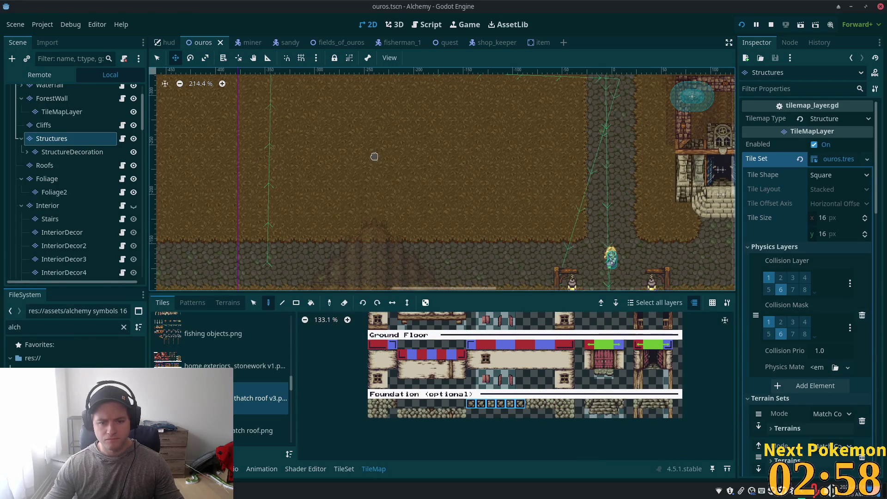
# Paint the first row of foundation stone onto the dirt plot.
pyautogui.press('q')
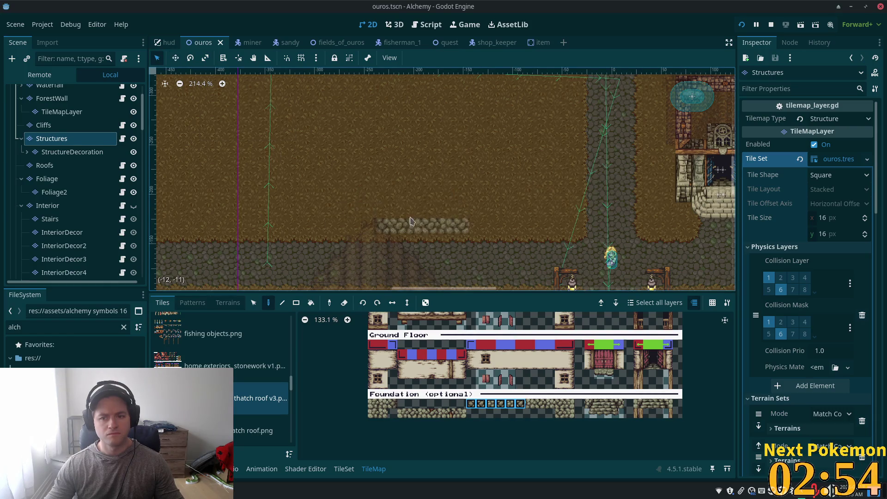
pyautogui.scroll(-2, 395, 211)
pyautogui.scroll(-5, 395, 210)
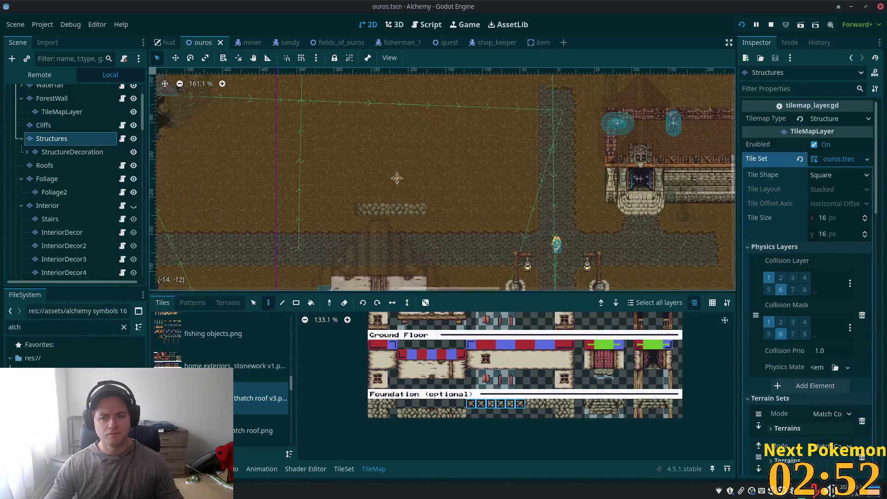
pyautogui.scroll(4, 421, 227)
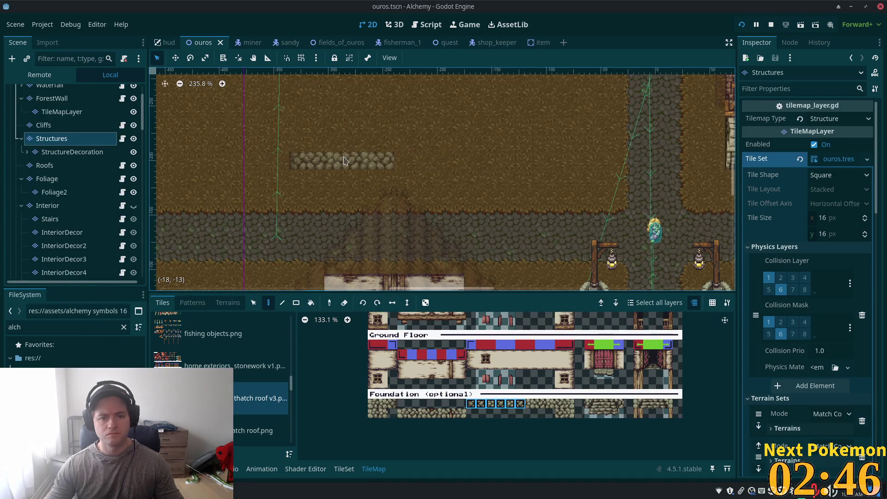
pyautogui.click(309, 160)
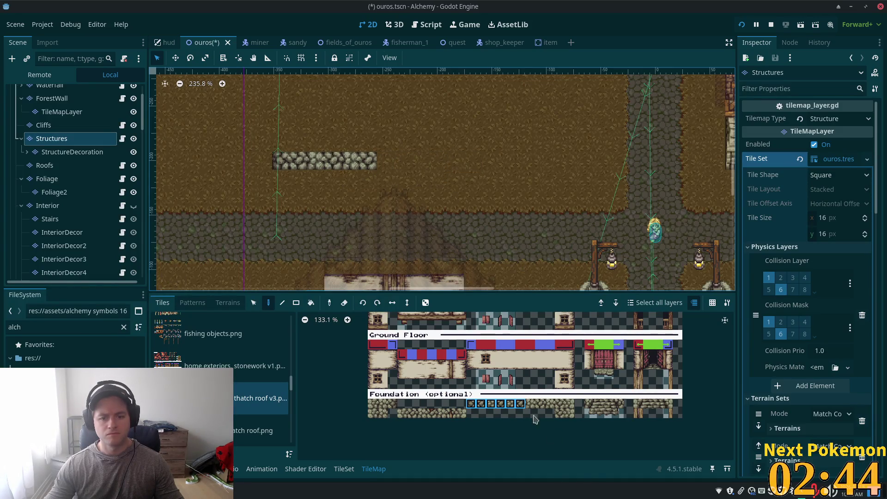
# Pick four foundation tiles and extend the row rightward into one continuous strip.
pyautogui.moveTo(561, 404); pyautogui.dragTo(541, 411)
pyautogui.click(556, 418)
pyautogui.scroll(5, 548, 417)
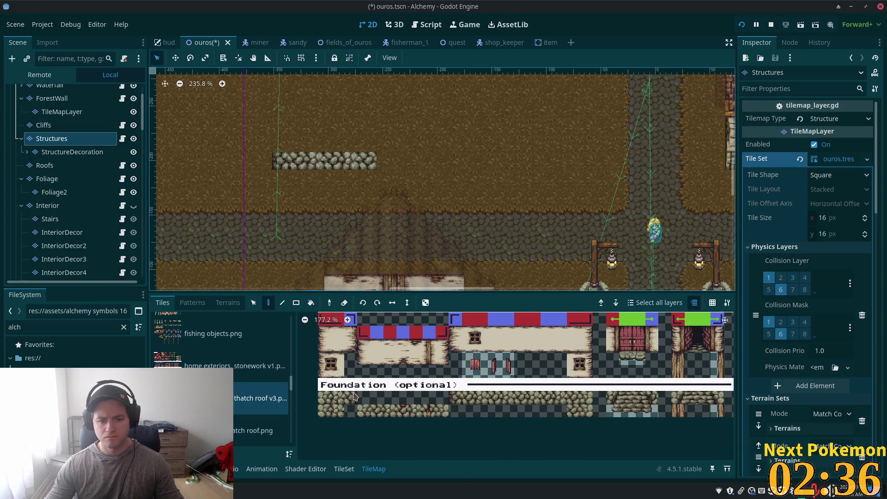
pyautogui.click(351, 398)
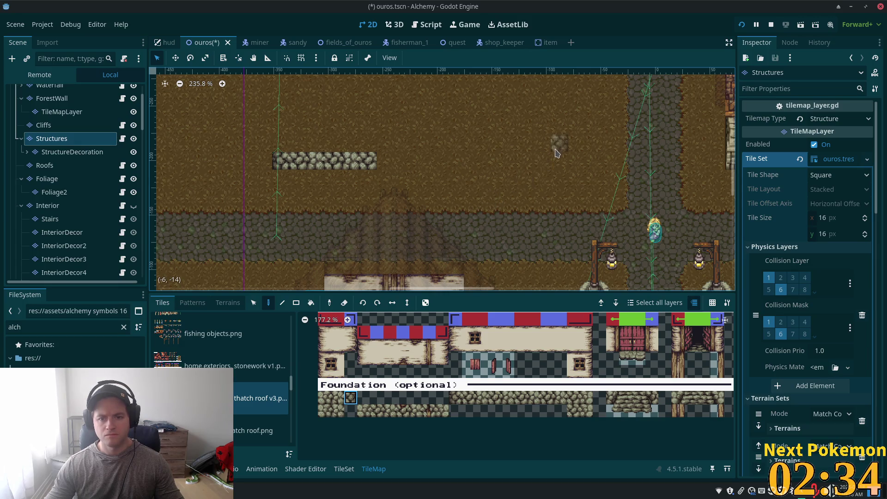
pyautogui.scroll(-4, 505, 214)
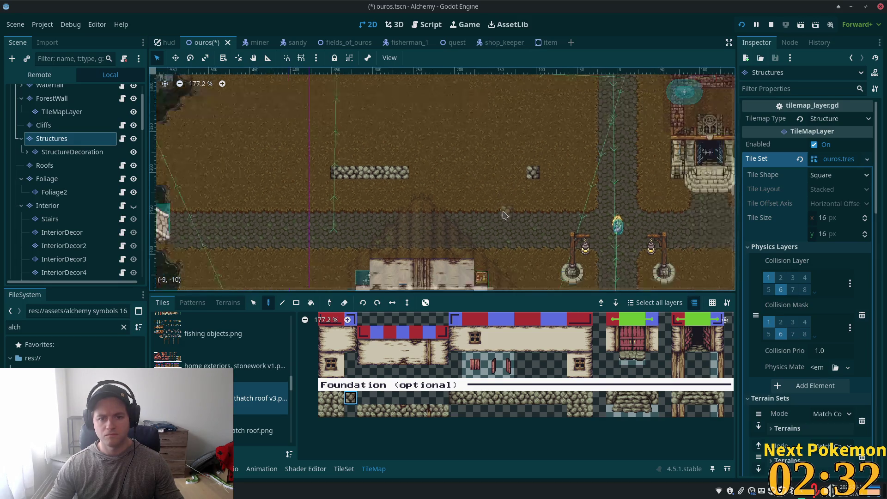
pyautogui.scroll(3, 506, 273)
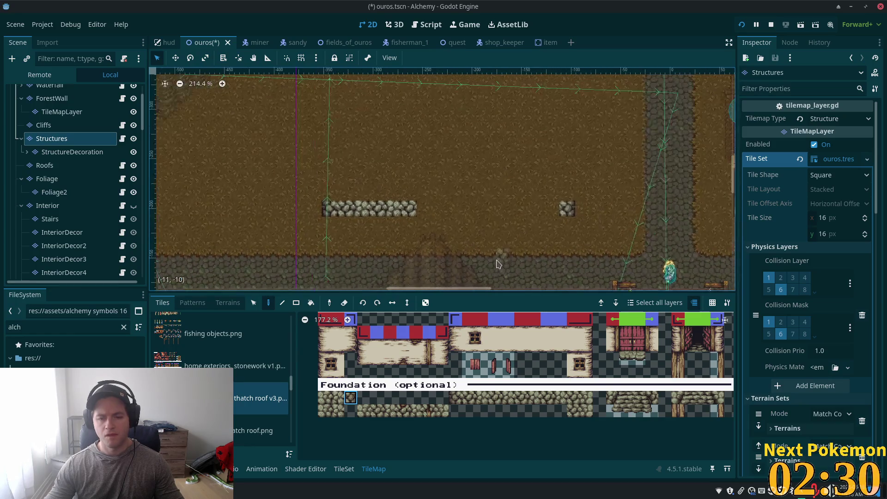
pyautogui.scroll(1, 483, 282)
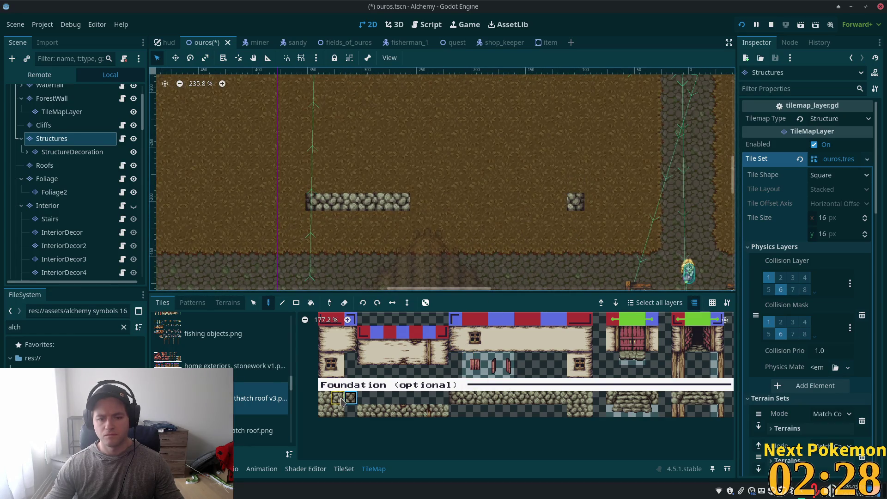
pyautogui.moveTo(548, 397); pyautogui.dragTo(507, 397)
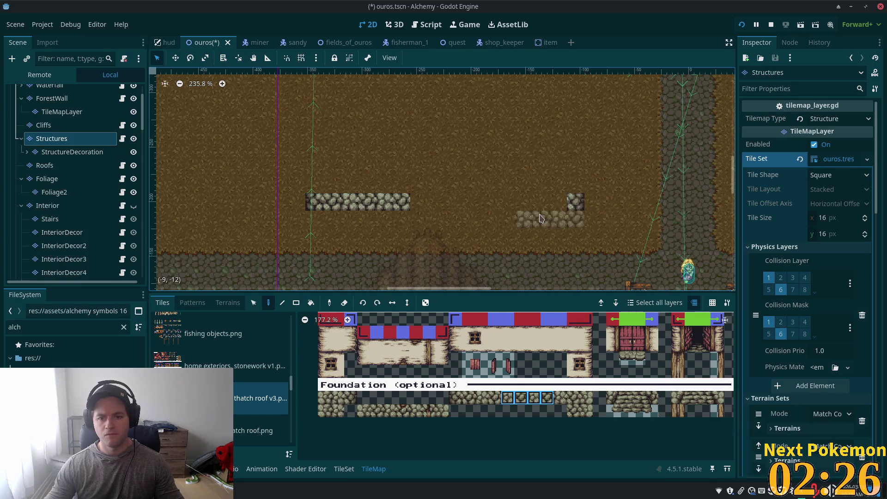
pyautogui.click(535, 206)
pyautogui.click(447, 204)
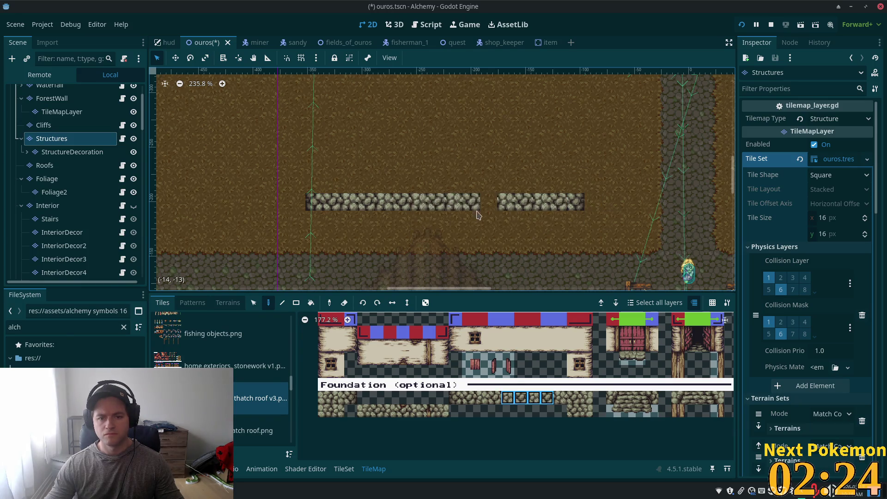
pyautogui.rightClick(532, 204)
pyautogui.moveTo(513, 203); pyautogui.dragTo(457, 206)
pyautogui.click(419, 203)
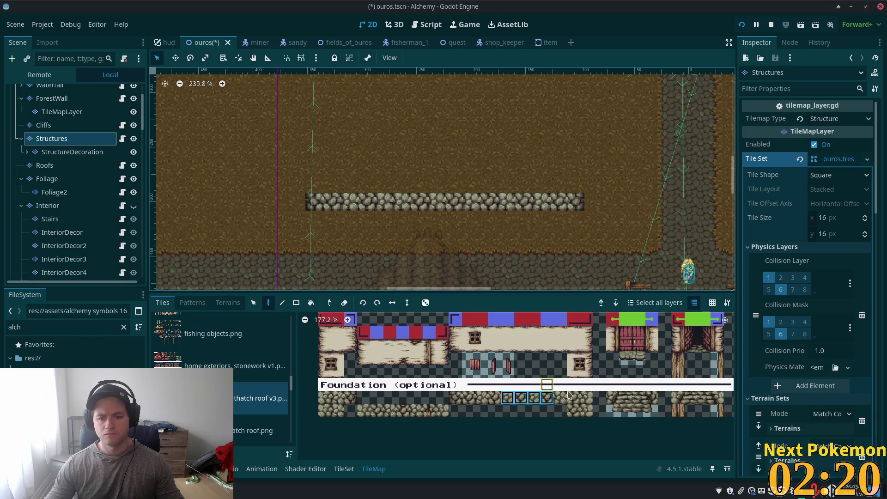
# Pick four stone step tiles and paint the steps beneath the foundation.
pyautogui.scroll(-1, 563, 385)
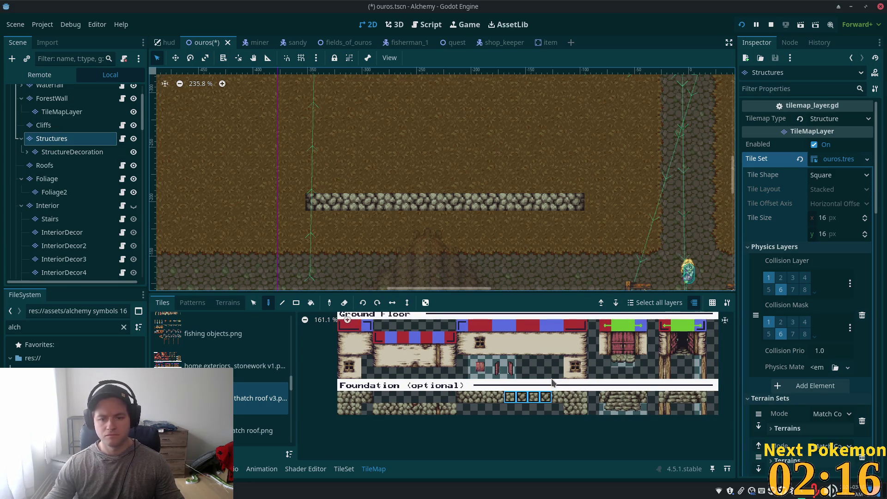
pyautogui.moveTo(582, 350); pyautogui.dragTo(581, 337)
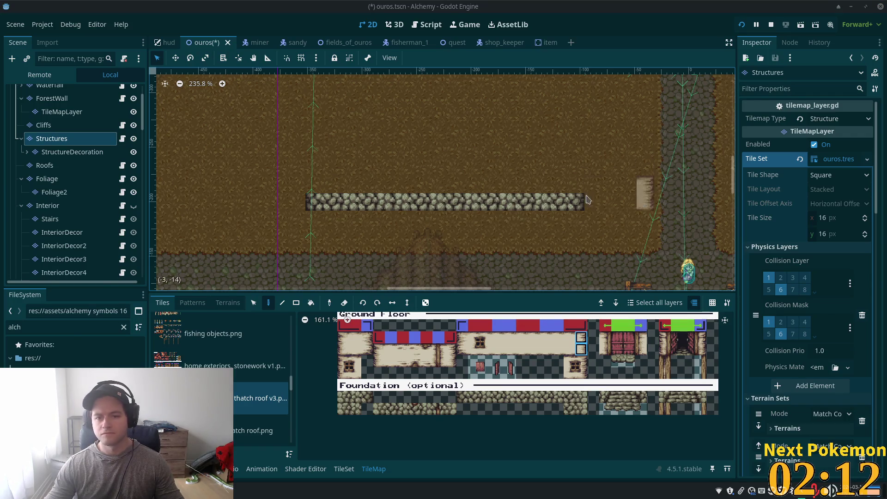
pyautogui.moveTo(604, 398)
pyautogui.mouseDown()
pyautogui.moveTo(641, 401)
pyautogui.moveTo(641, 408)
pyautogui.mouseUp()
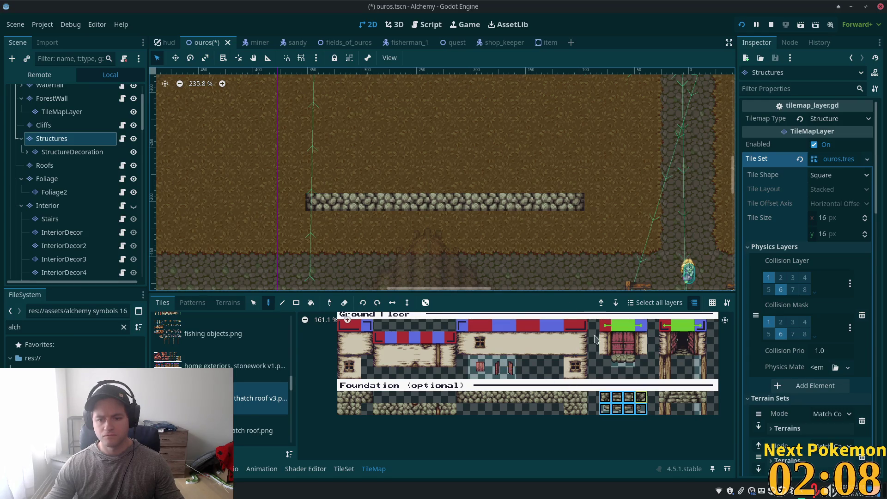
pyautogui.click(502, 209)
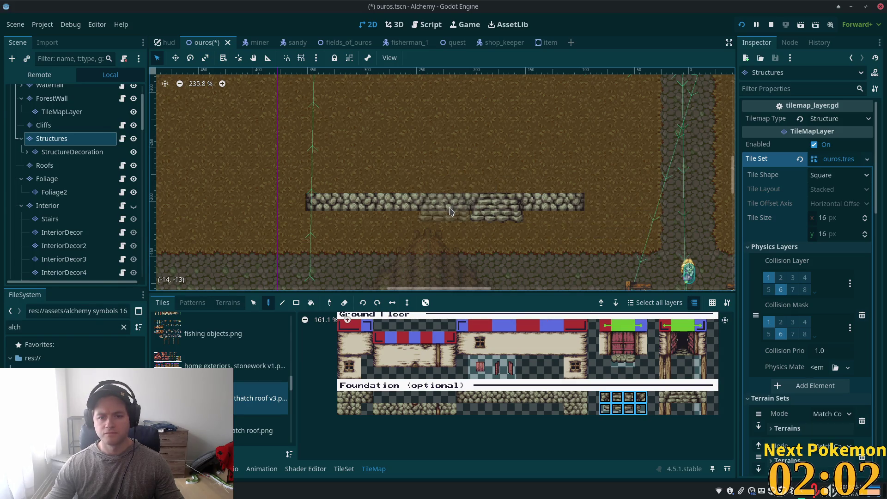
# Paint stone steps under the foundation, undo the extra block, and stamp a two-tile cobblestone patch.
pyautogui.click(441, 213)
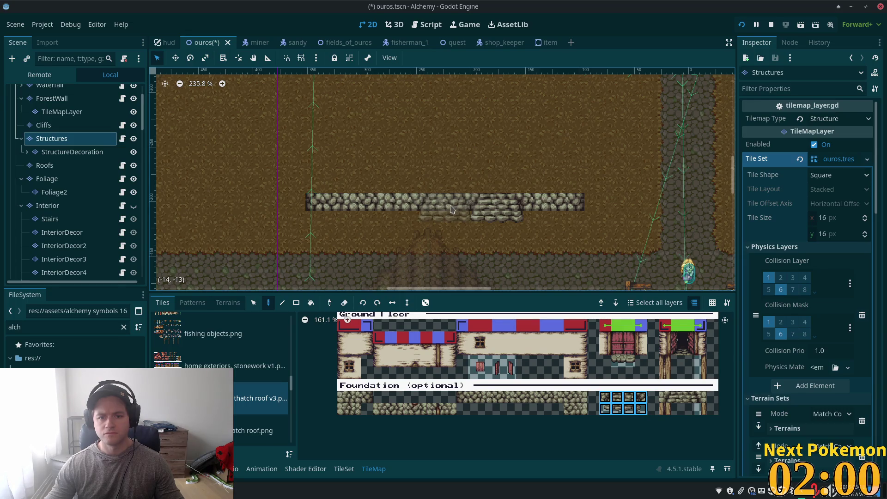
pyautogui.hotkey('ctrl', 'z')
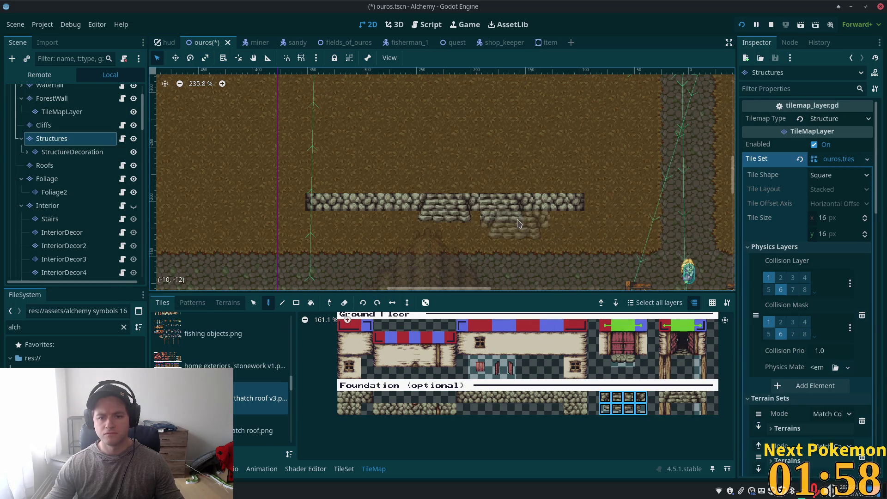
pyautogui.click(520, 398)
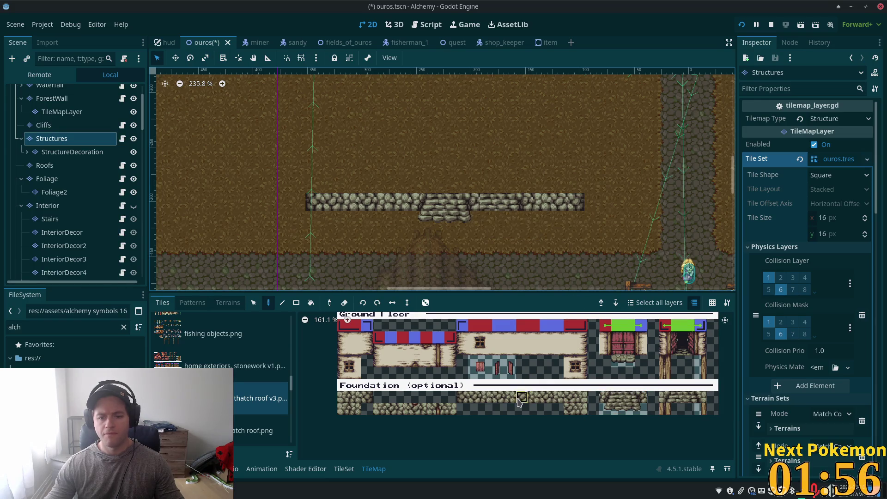
pyautogui.moveTo(473, 399); pyautogui.dragTo(533, 401)
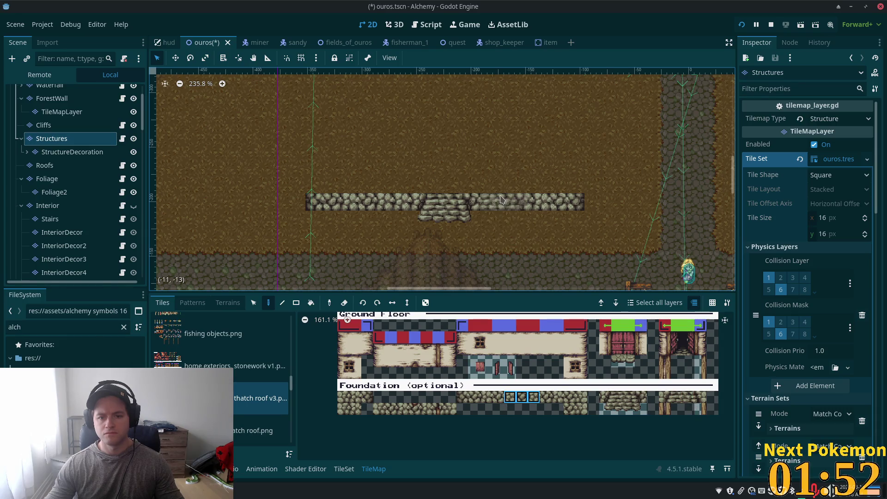
pyautogui.click(594, 274)
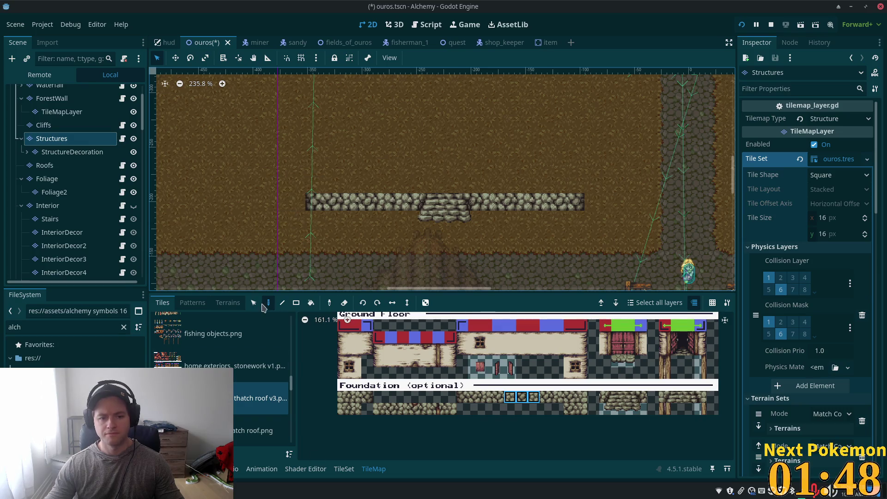
# Select the left end of the cobblestone row, clear the selection, and begin filling the gap between the stone rows.
pyautogui.press('s')
pyautogui.moveTo(311, 198)
pyautogui.mouseDown()
pyautogui.moveTo(351, 206)
pyautogui.moveTo(260, 209)
pyautogui.mouseUp()
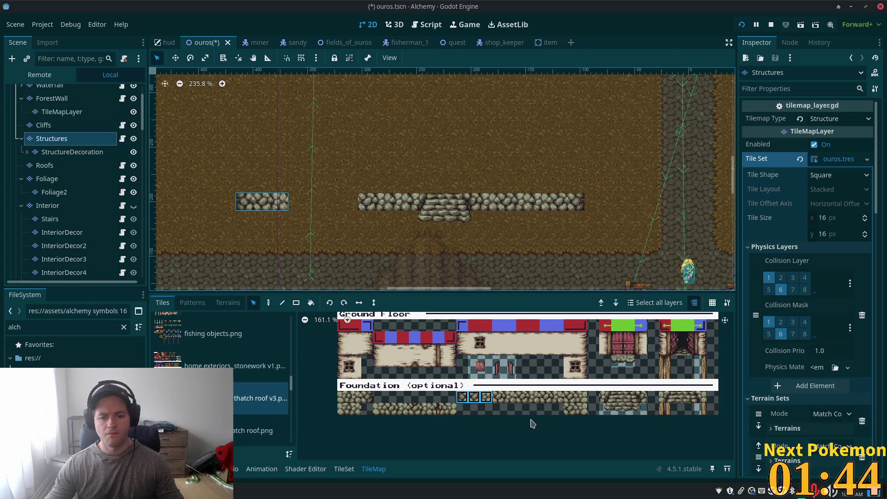
pyautogui.press('Escape')
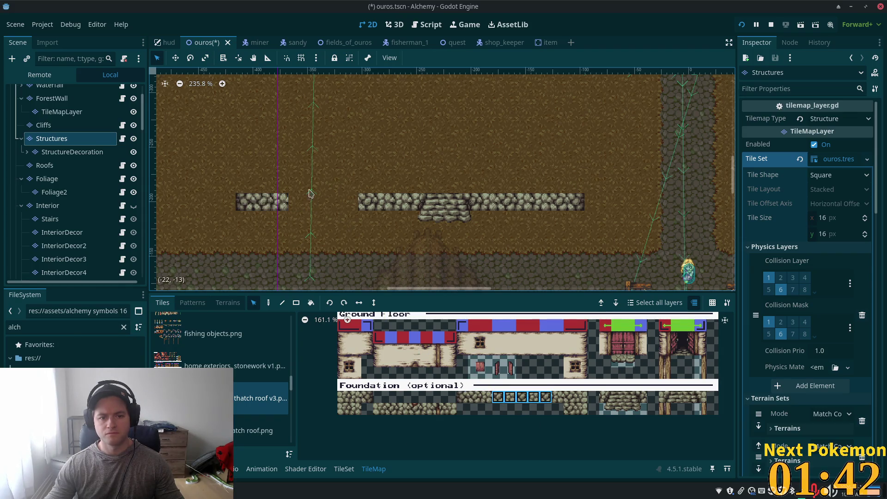
pyautogui.scroll(-5, 349, 149)
pyautogui.scroll(3, 446, 263)
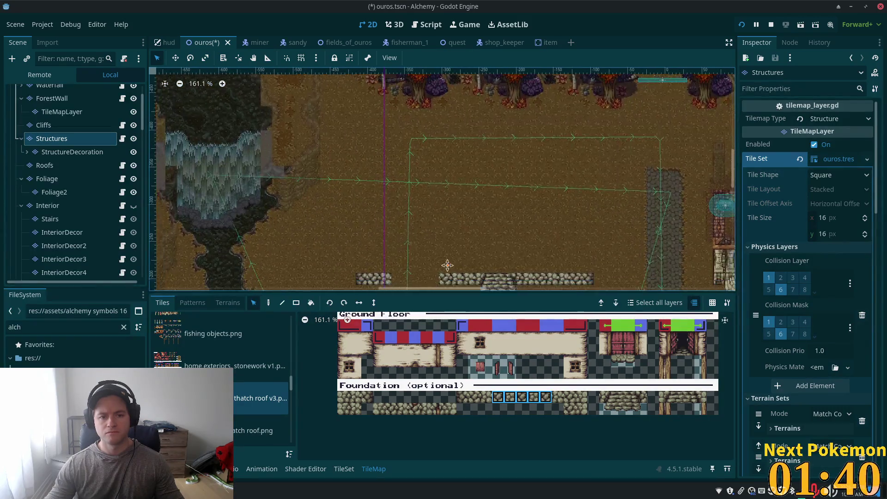
pyautogui.click(268, 302)
# Fill the foundation gap and place the Ground Floor door block above the steps.
pyautogui.click(426, 250)
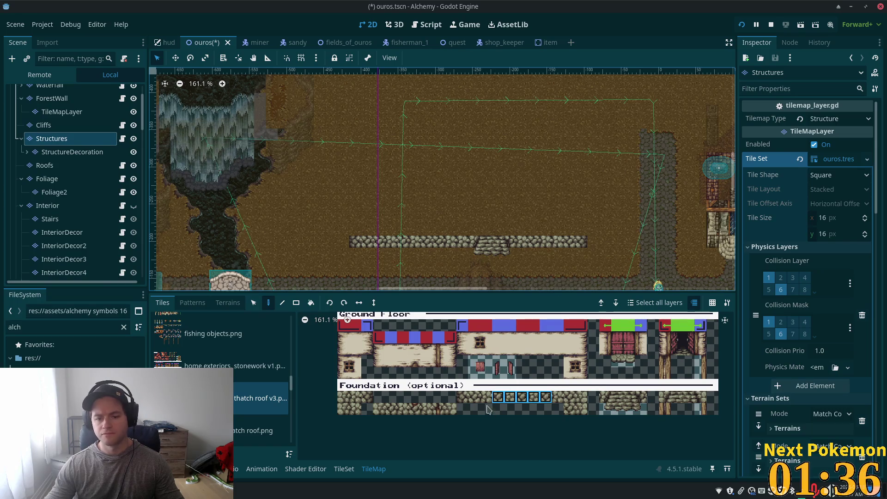
pyautogui.click(434, 412)
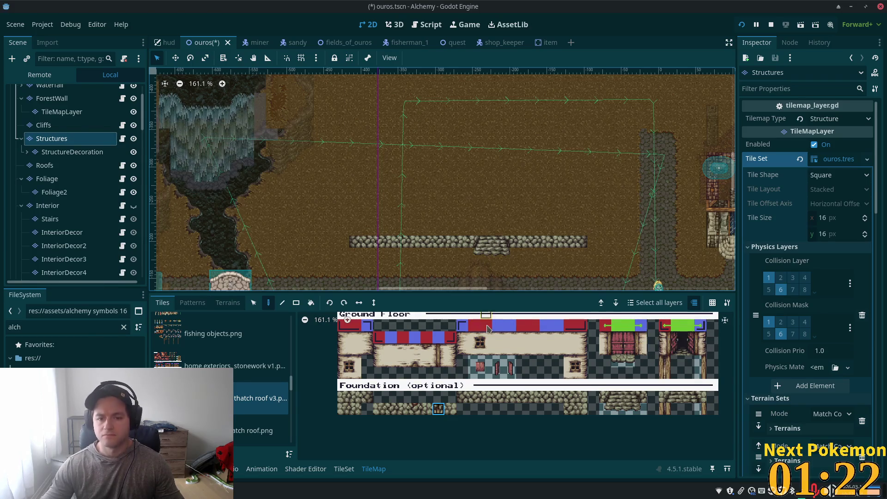
pyautogui.moveTo(646, 342); pyautogui.dragTo(603, 354)
pyautogui.click(495, 223)
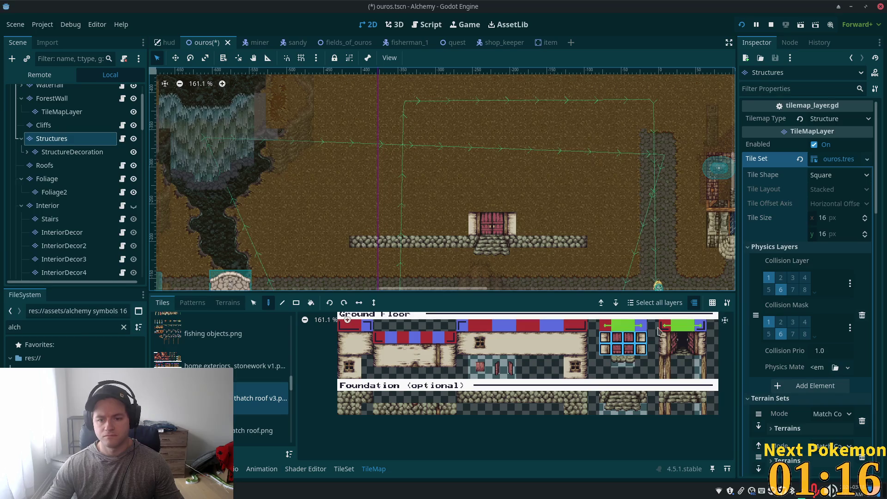
# Stamp a wall block with a window at the foundation's left end.
pyautogui.scroll(-2, 604, 352)
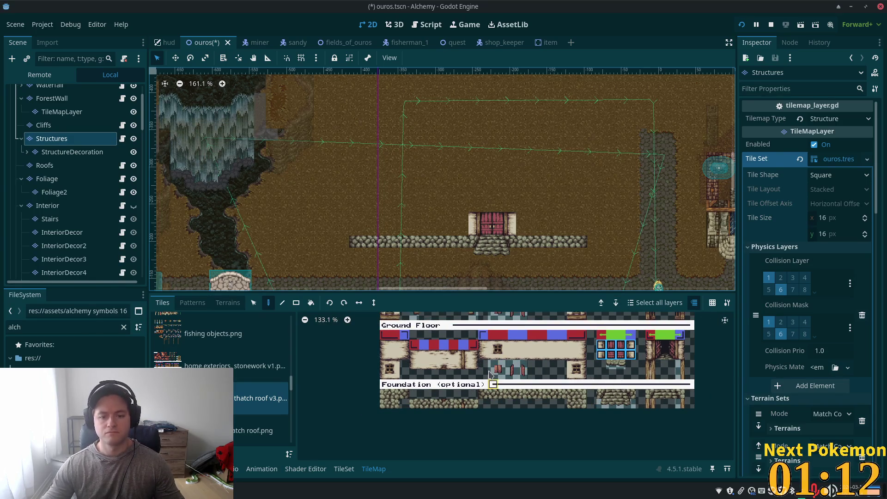
pyautogui.moveTo(483, 345); pyautogui.dragTo(503, 354)
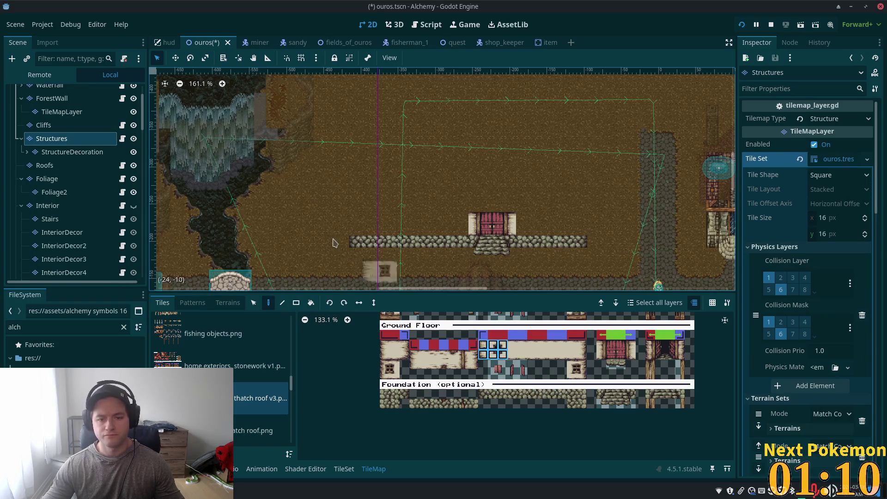
pyautogui.click(368, 227)
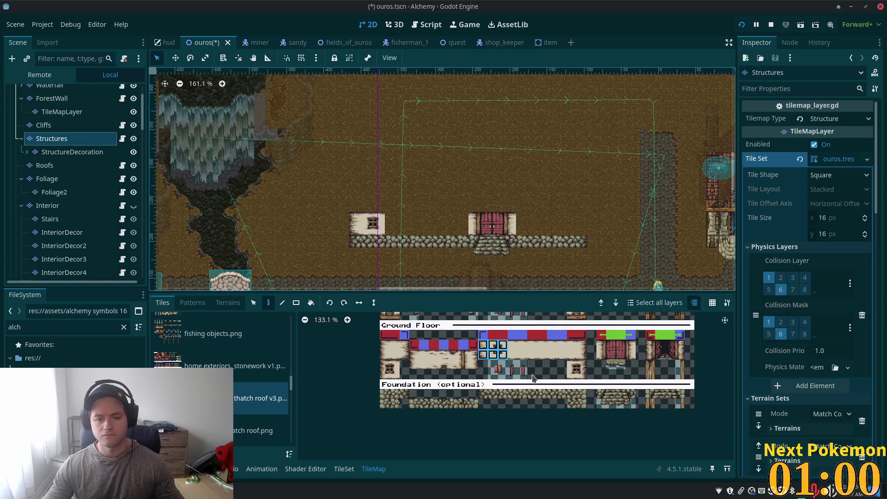
pyautogui.moveTo(405, 358); pyautogui.dragTo(393, 344)
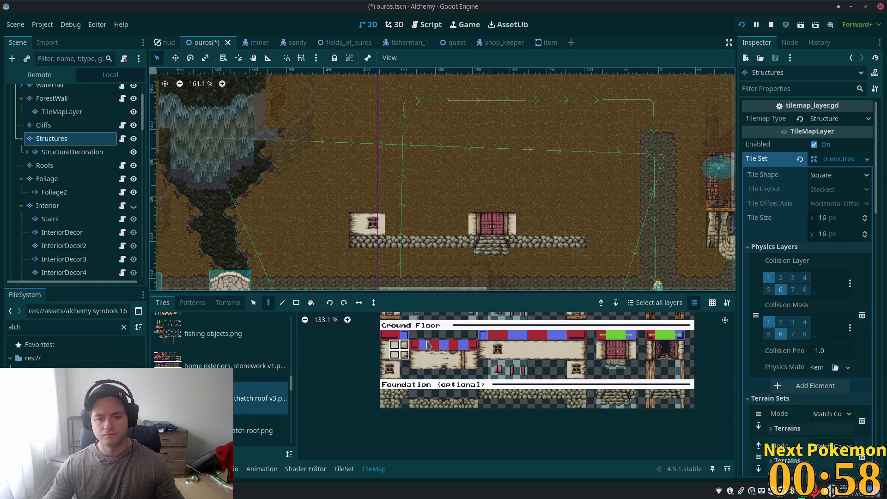
# Paint a plain wall section right of the door and a wall post left of it.
pyautogui.click(571, 226)
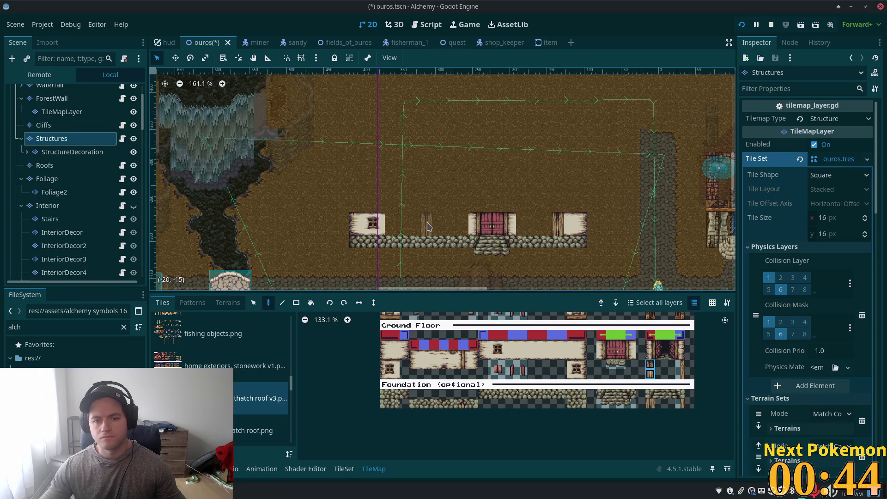
pyautogui.click(427, 226)
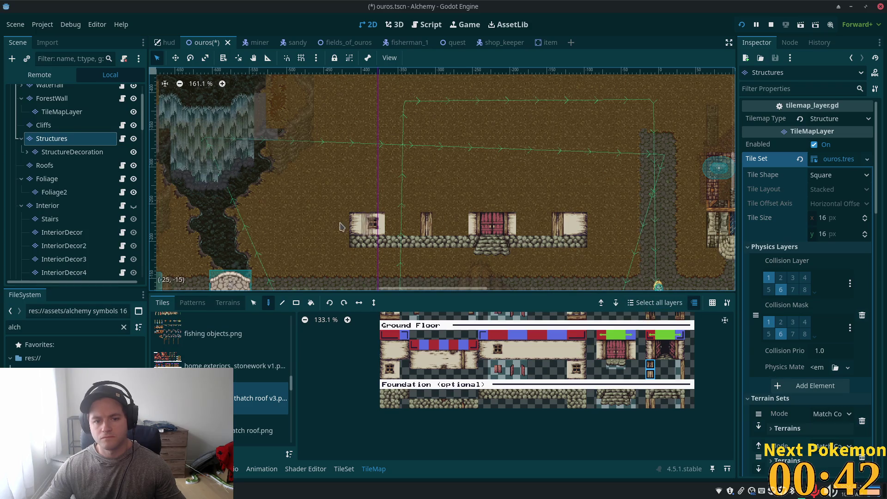
pyautogui.scroll(-2, 656, 379)
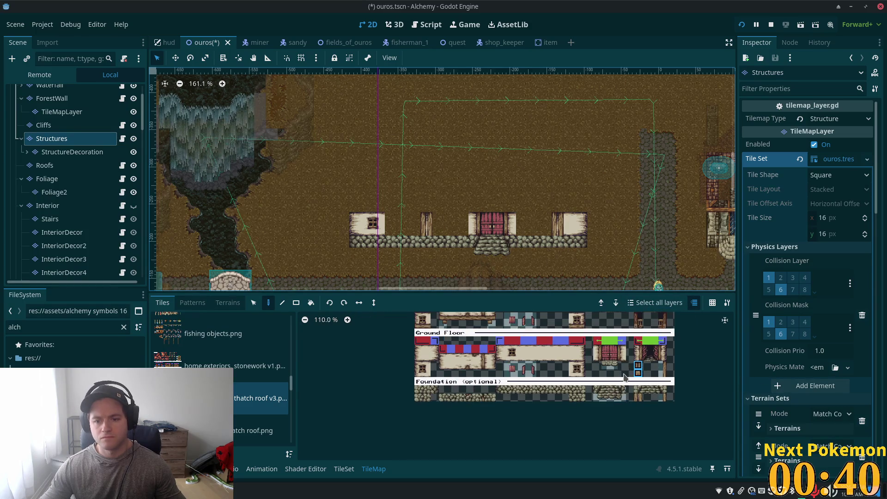
pyautogui.scroll(-1, 620, 402)
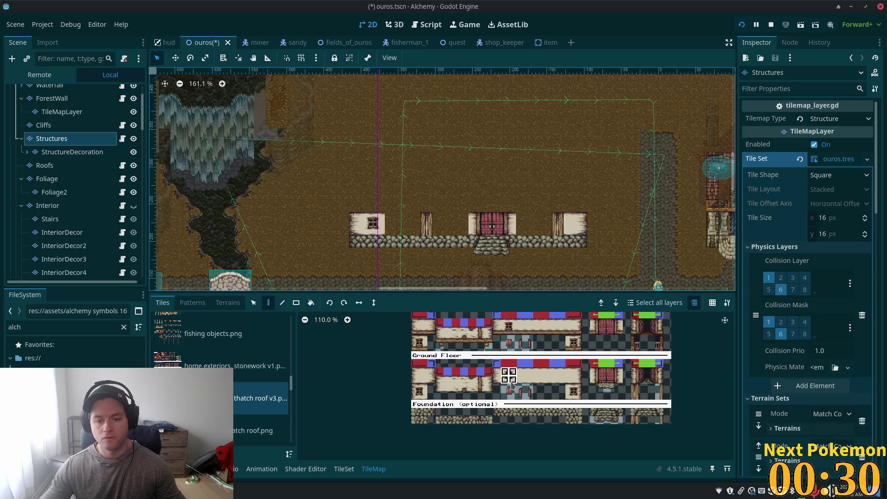
# Paint two windowed wall sections to the left of the door.
pyautogui.moveTo(505, 372); pyautogui.dragTo(514, 380)
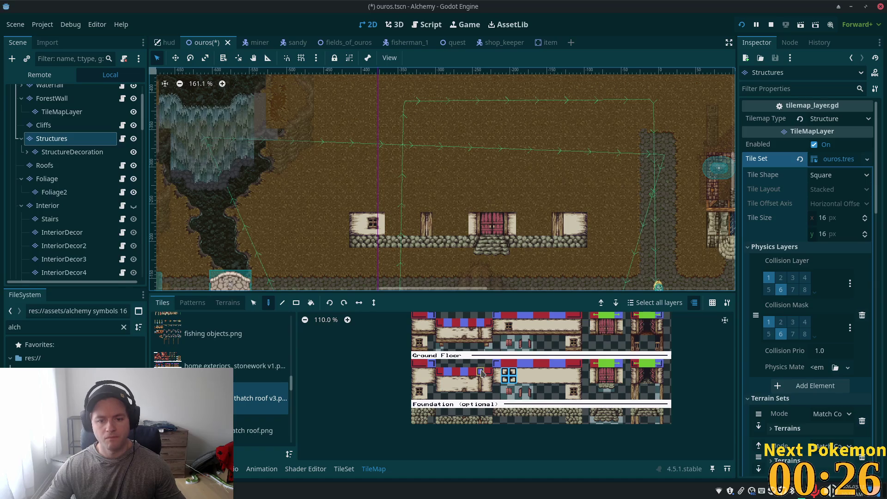
pyautogui.scroll(2, 480, 370)
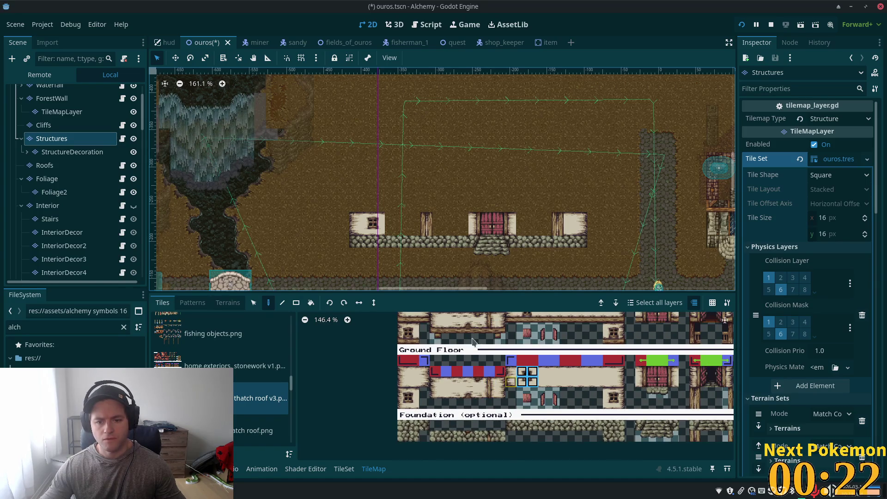
pyautogui.click(456, 225)
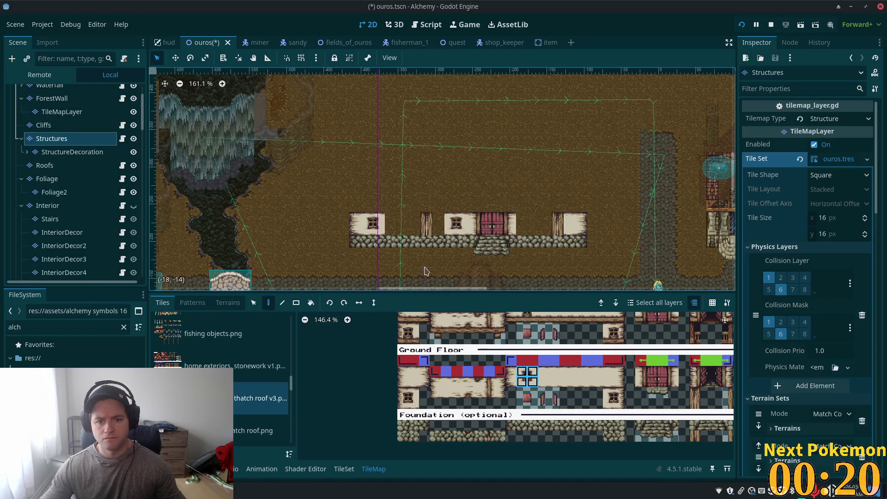
pyautogui.click(408, 226)
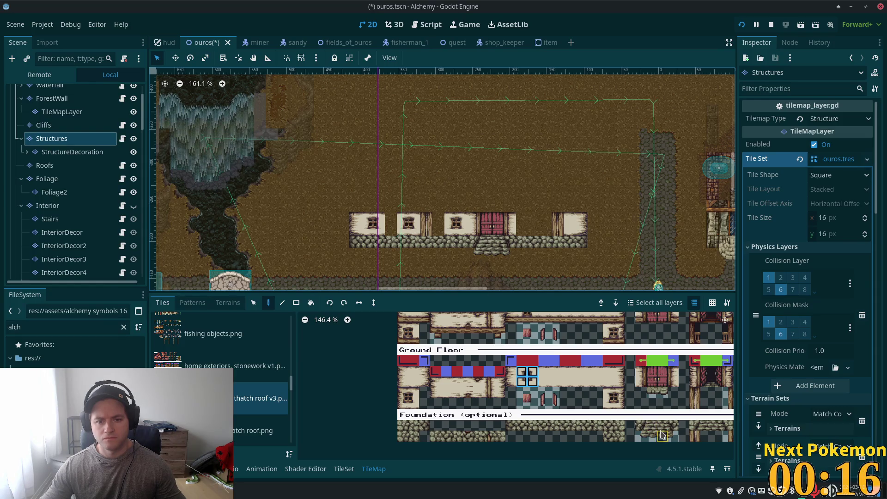
# Pick two-tile wall post pieces from the TileMap atlas.
pyautogui.click(554, 381)
pyautogui.moveTo(555, 382); pyautogui.dragTo(554, 371)
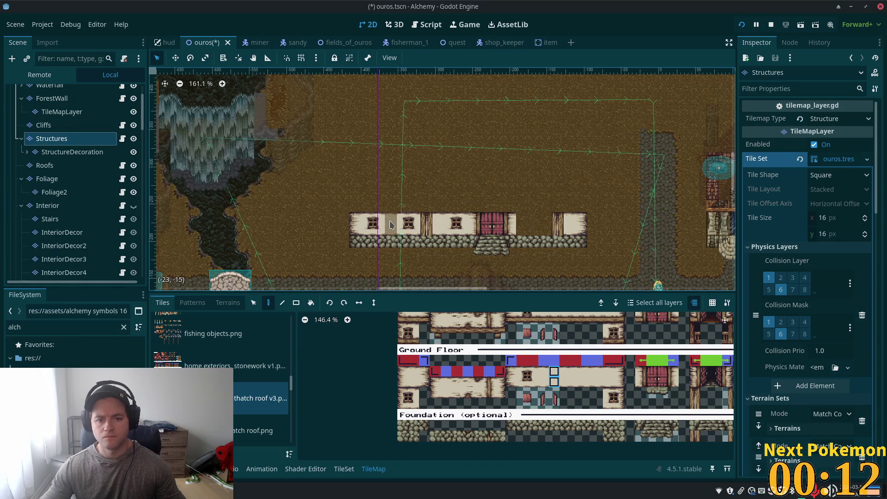
pyautogui.moveTo(489, 382); pyautogui.dragTo(489, 393)
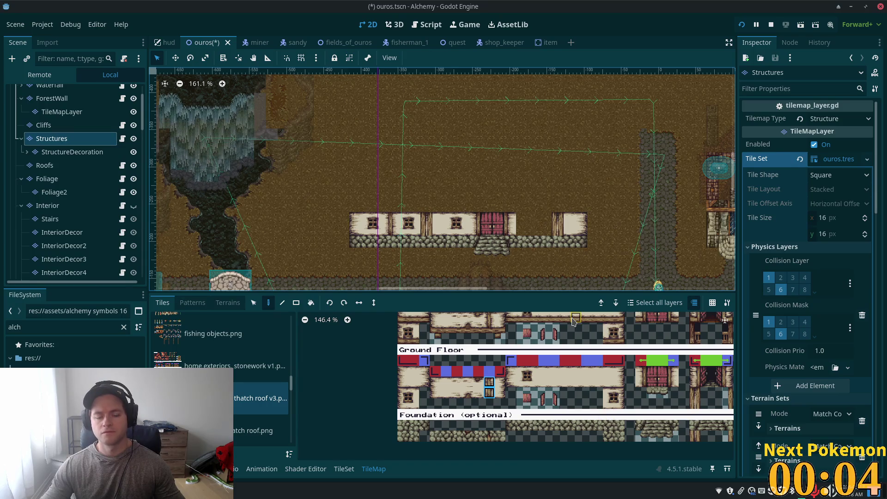
pyautogui.scroll(-1, 591, 386)
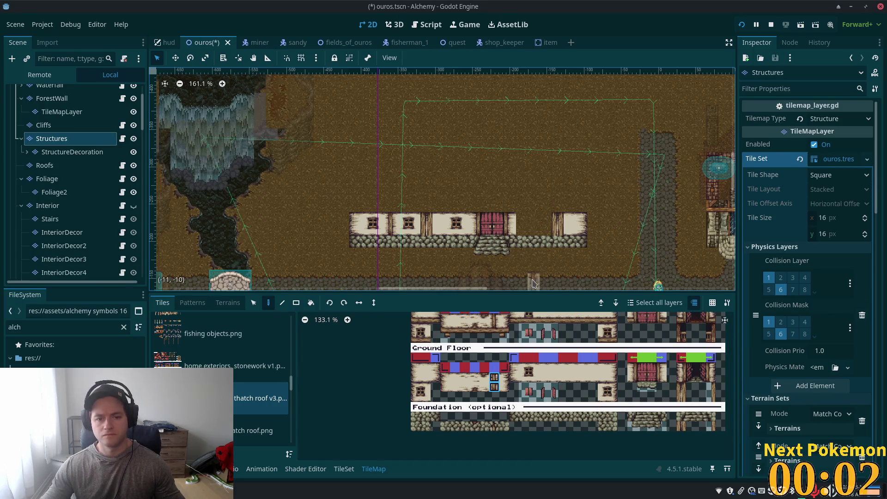
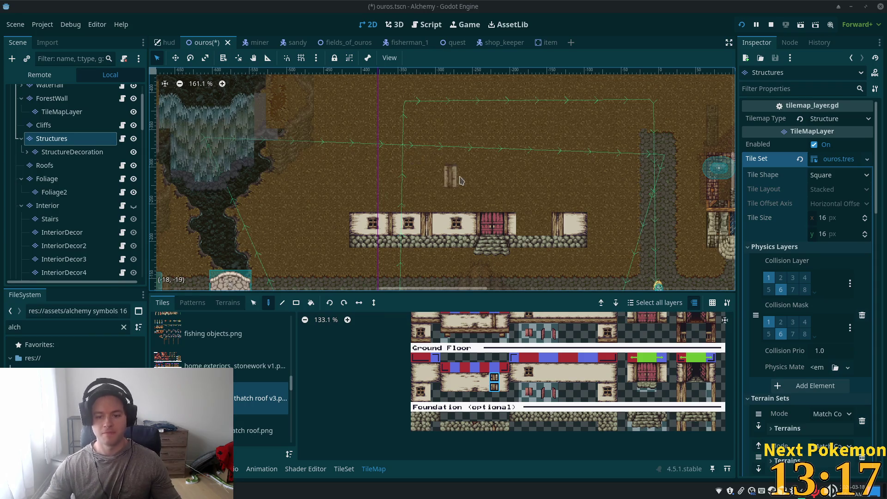
# Paint a 2x2 window block into the ground-floor wall gap, with a two-tile timber post beside it.
pyautogui.scroll(2, 475, 180)
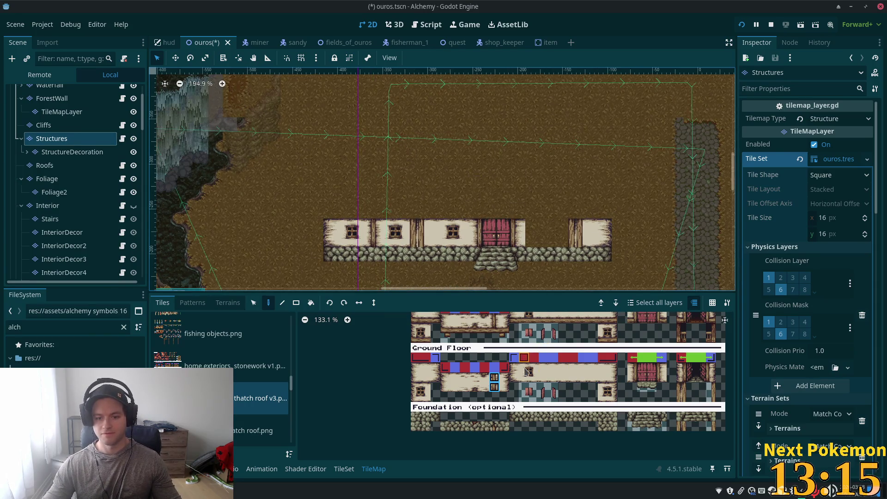
pyautogui.moveTo(525, 369); pyautogui.dragTo(536, 378)
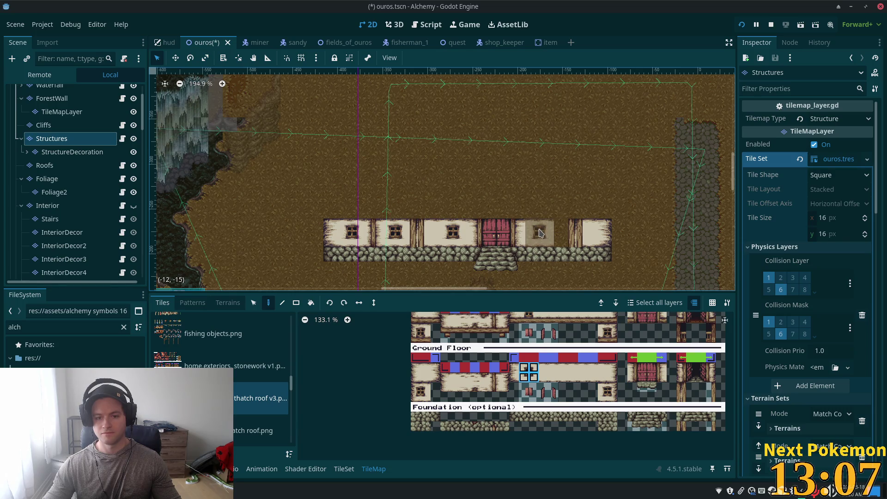
pyautogui.click(540, 232)
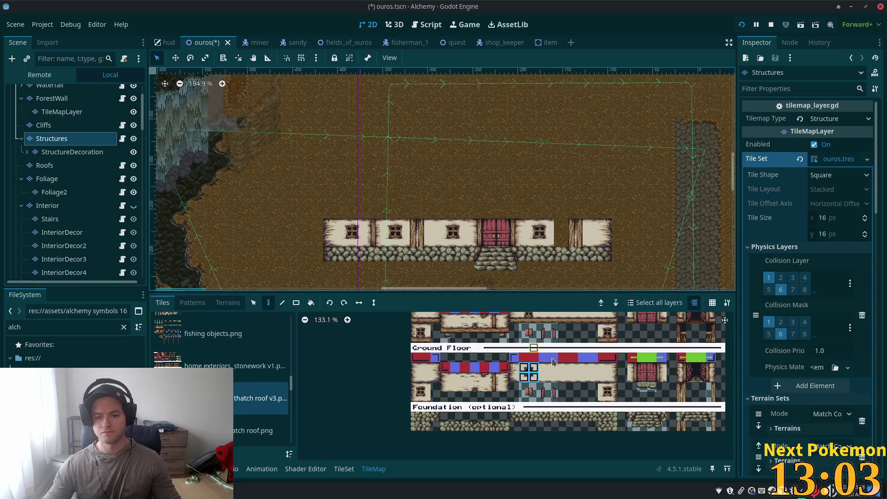
pyautogui.moveTo(553, 367); pyautogui.dragTo(554, 377)
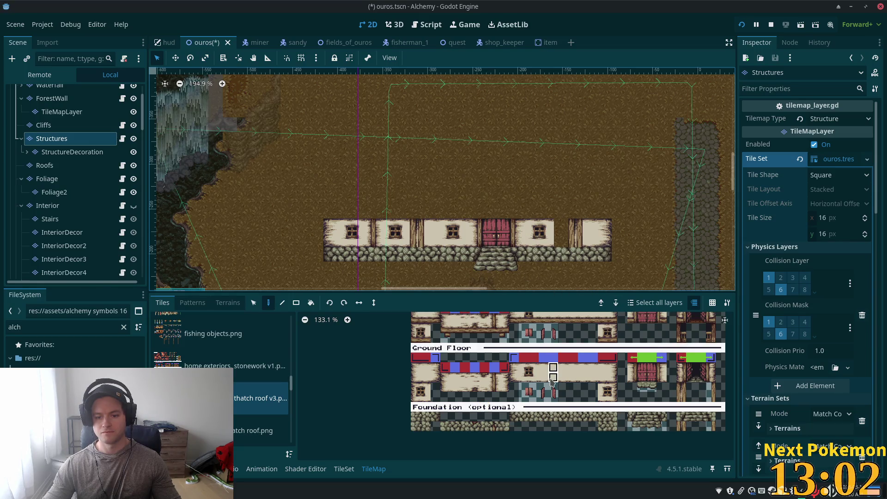
pyautogui.click(578, 241)
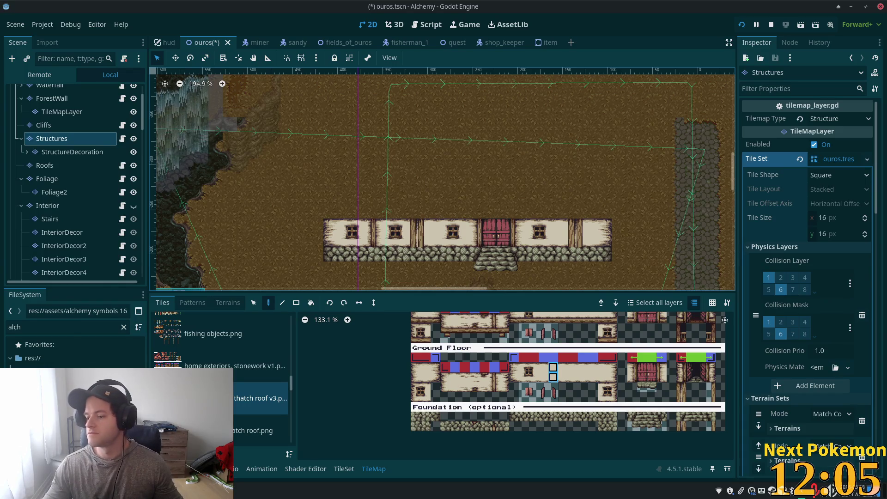
pyautogui.scroll(3, 471, 238)
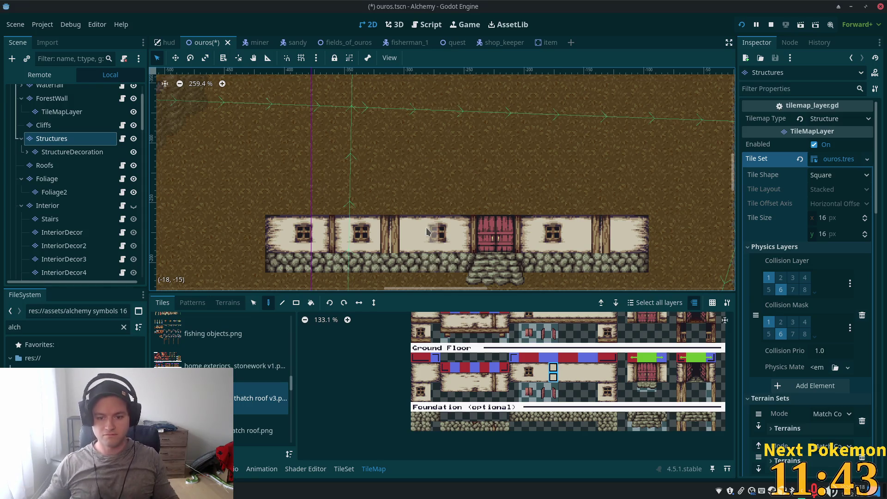
# Paint a plain 2x2 wall block above the house's left end, with a windowed block beside it.
pyautogui.scroll(3, 530, 361)
pyautogui.scroll(2, 486, 375)
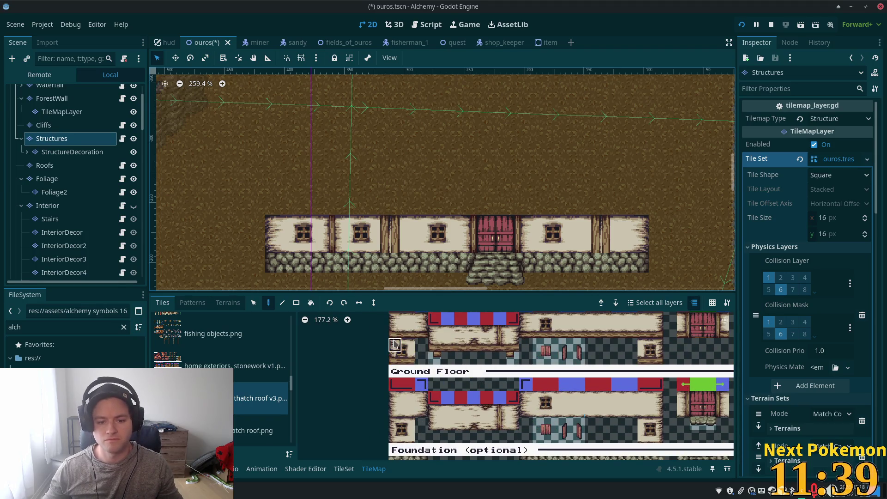
pyautogui.moveTo(395, 345); pyautogui.dragTo(408, 357)
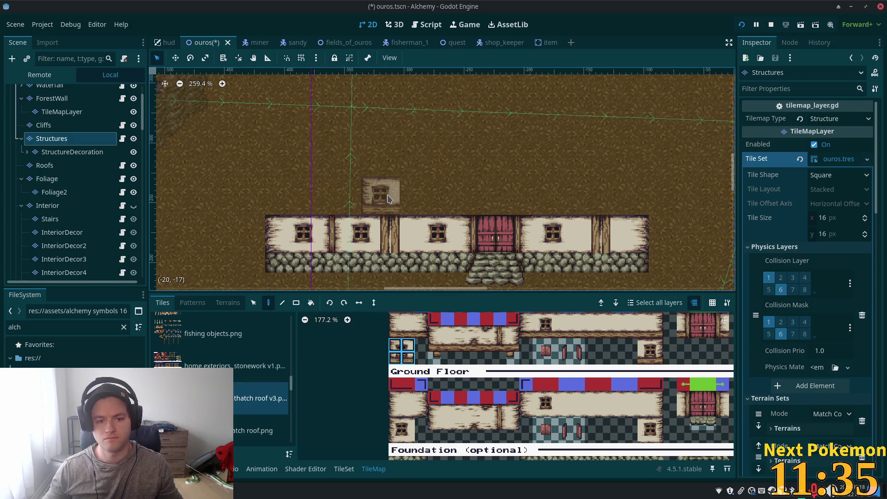
pyautogui.scroll(2, 429, 348)
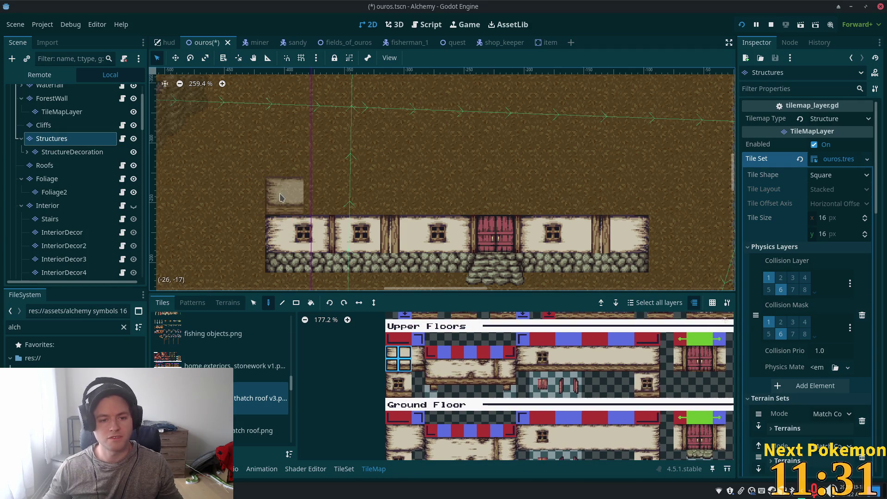
pyautogui.click(282, 196)
pyautogui.scroll(-1, 522, 361)
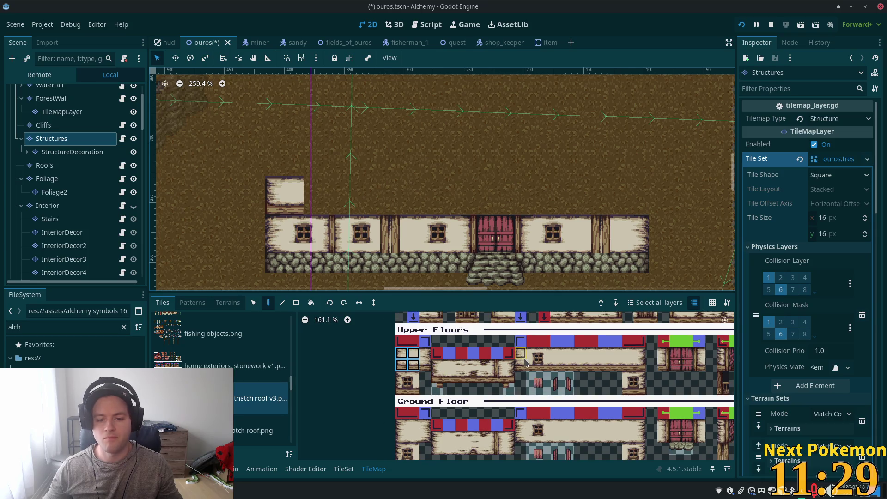
pyautogui.moveTo(532, 353); pyautogui.dragTo(543, 366)
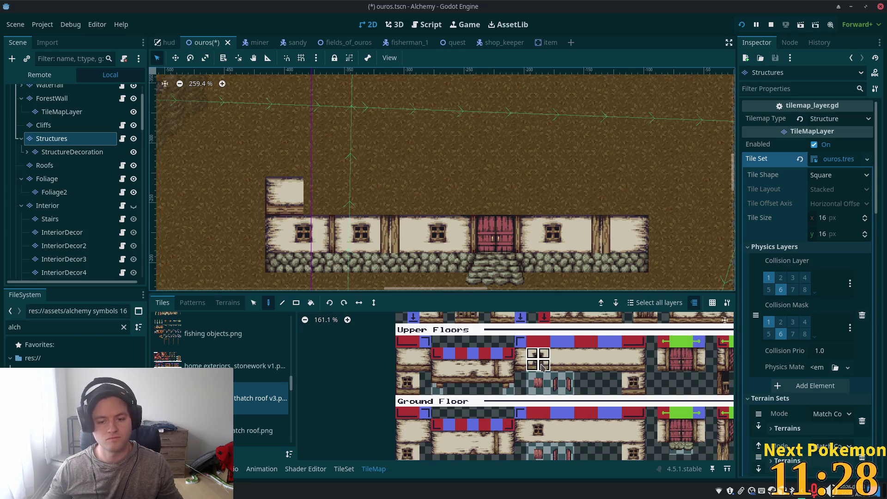
pyautogui.click(305, 196)
# Extend the upper storey with a narrow wall column and a second windowed block.
pyautogui.scroll(-1, 511, 264)
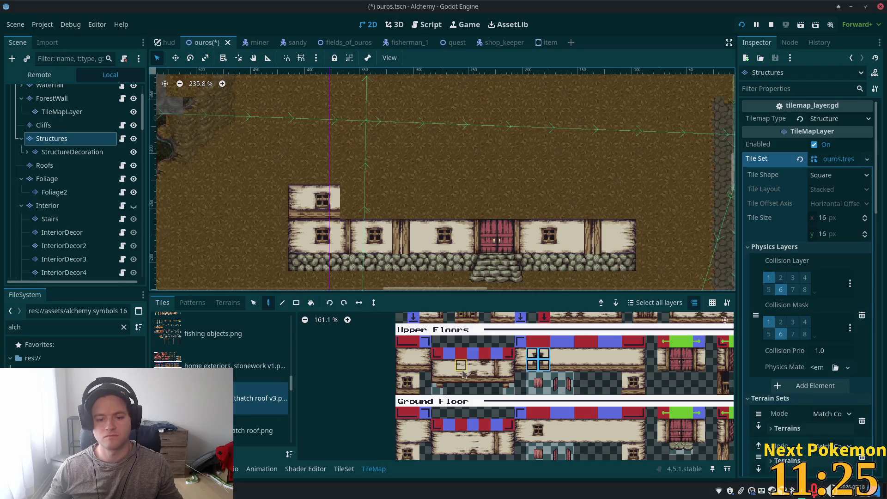
pyautogui.scroll(1, 498, 392)
pyautogui.scroll(-2, 501, 377)
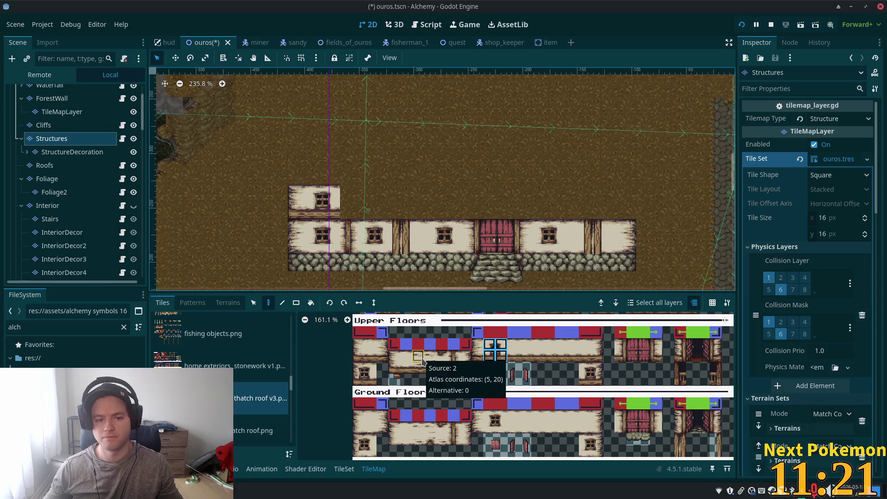
pyautogui.moveTo(454, 356); pyautogui.dragTo(457, 370)
pyautogui.click(349, 208)
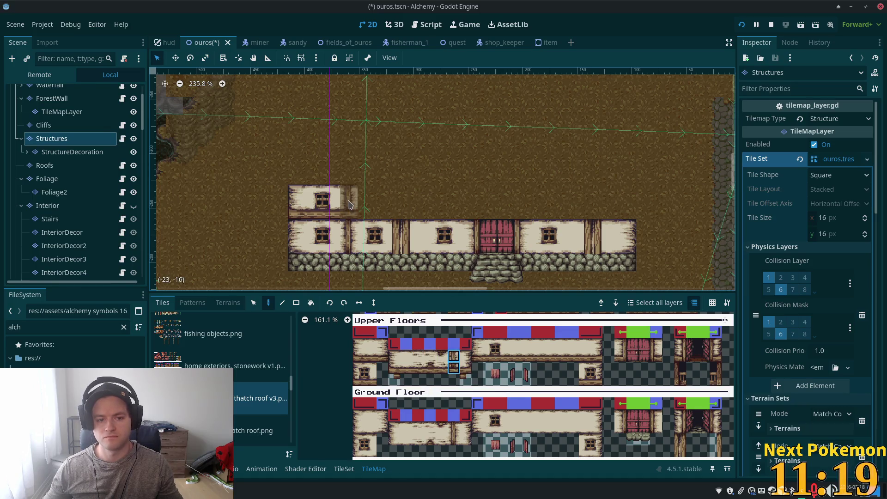
pyautogui.scroll(2, 554, 208)
pyautogui.hscroll(4, 555, 208)
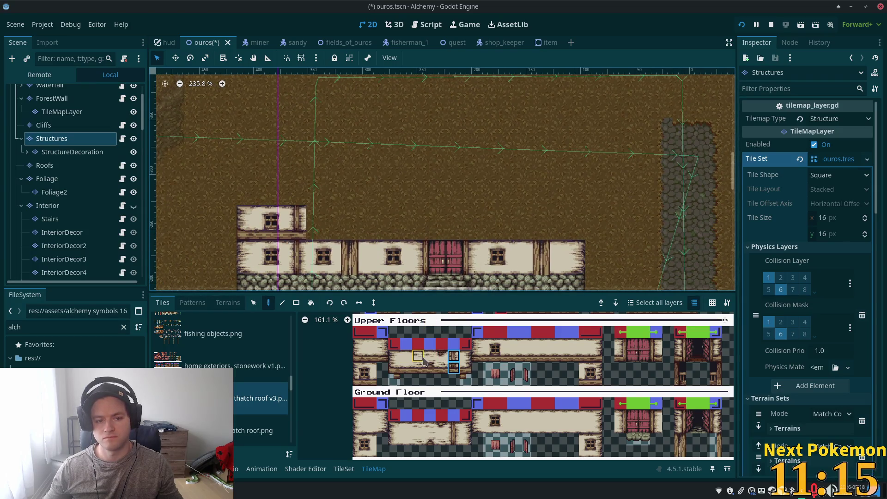
pyautogui.click(489, 344)
pyautogui.click(324, 223)
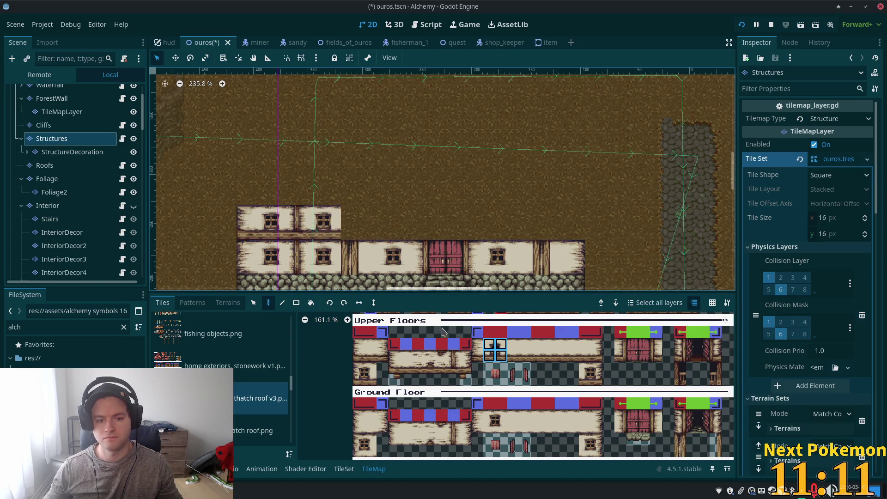
# Paint a two-tile edge strip at the upper storey's right end.
pyautogui.scroll(3, 554, 416)
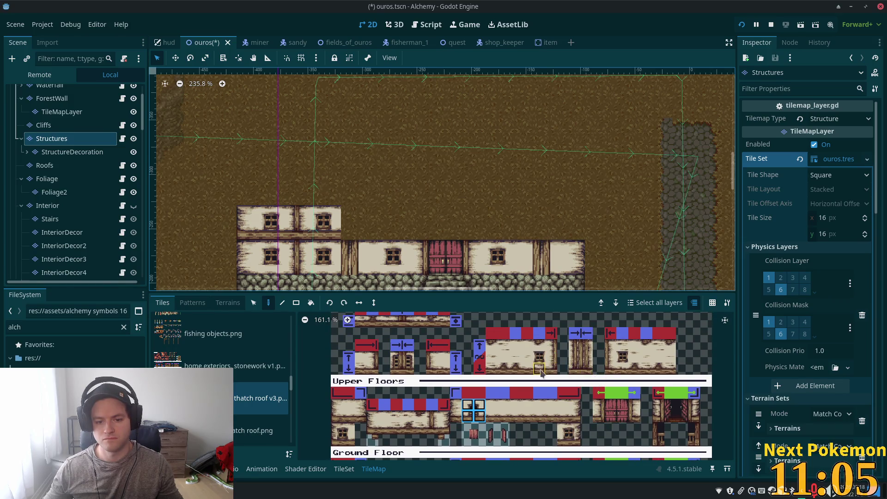
pyautogui.scroll(-1, 508, 360)
pyautogui.scroll(-2, 444, 339)
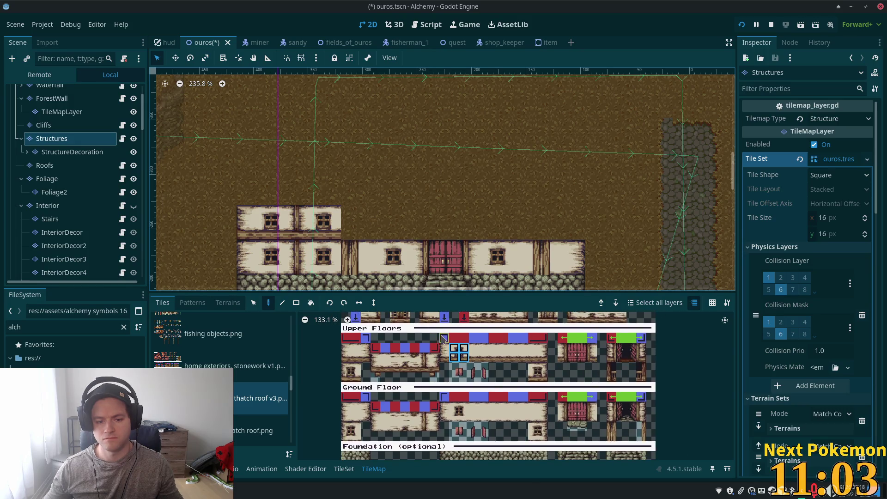
pyautogui.moveTo(425, 358); pyautogui.dragTo(425, 368)
pyautogui.click(351, 217)
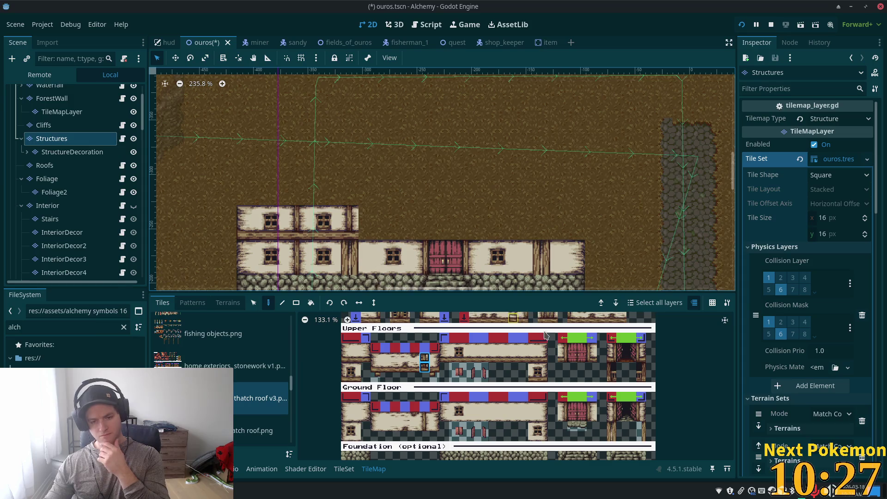
# Adjust the tile atlas view with the mouse wheel.
pyautogui.scroll(-3, 581, 375)
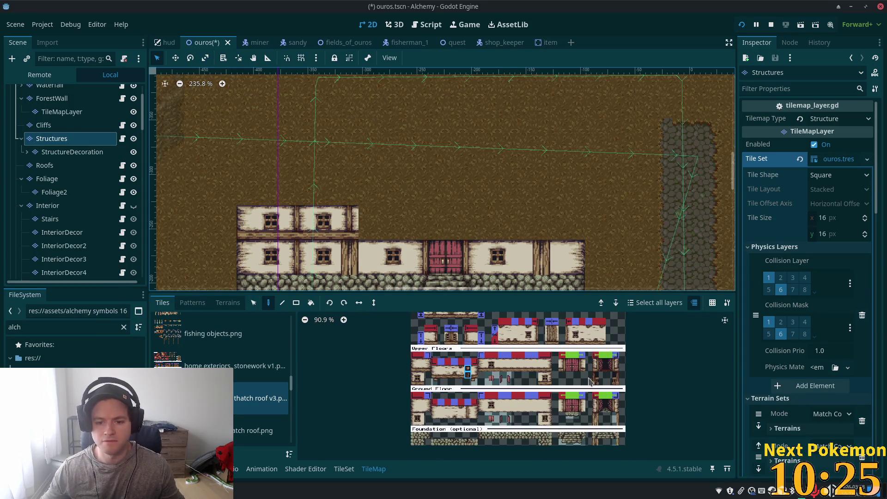
pyautogui.scroll(1, 582, 368)
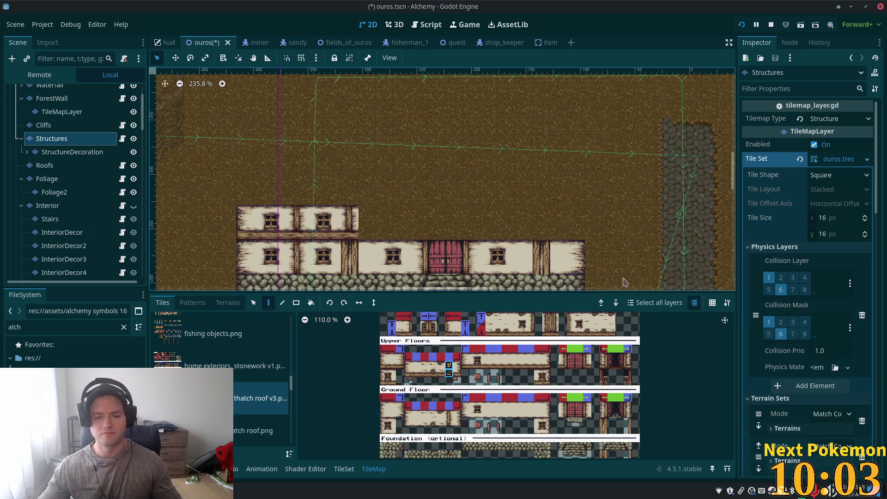
# Select the open doorway tiles from the Ground Floor atlas and paint them over the red door.
pyautogui.scroll(-1, 500, 276)
pyautogui.scroll(-1, 500, 276)
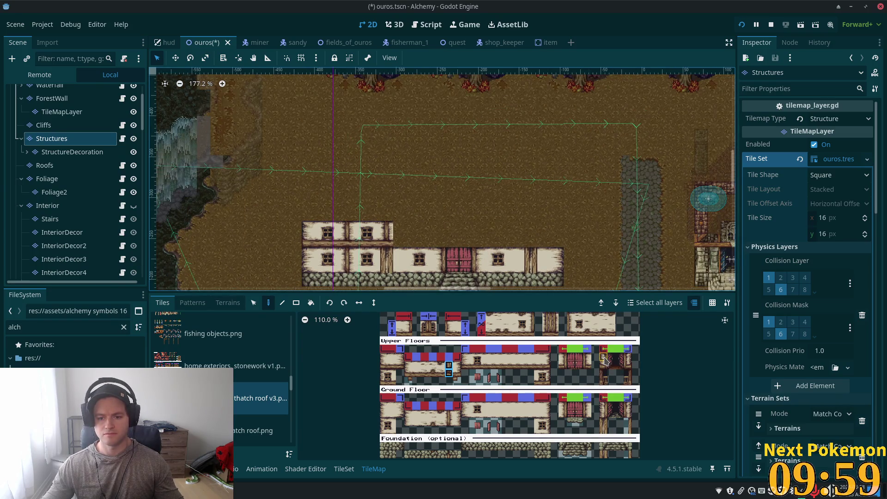
pyautogui.moveTo(603, 403); pyautogui.dragTo(628, 416)
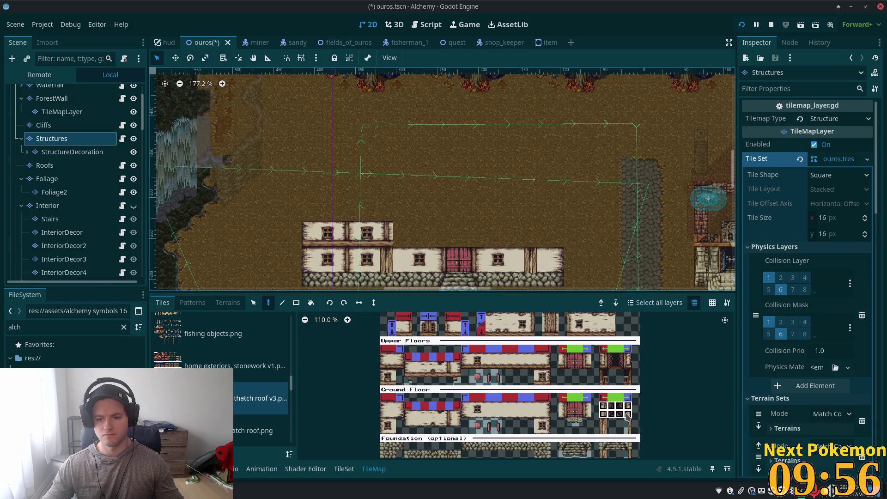
pyautogui.moveTo(610, 403); pyautogui.dragTo(619, 416)
pyautogui.click(453, 264)
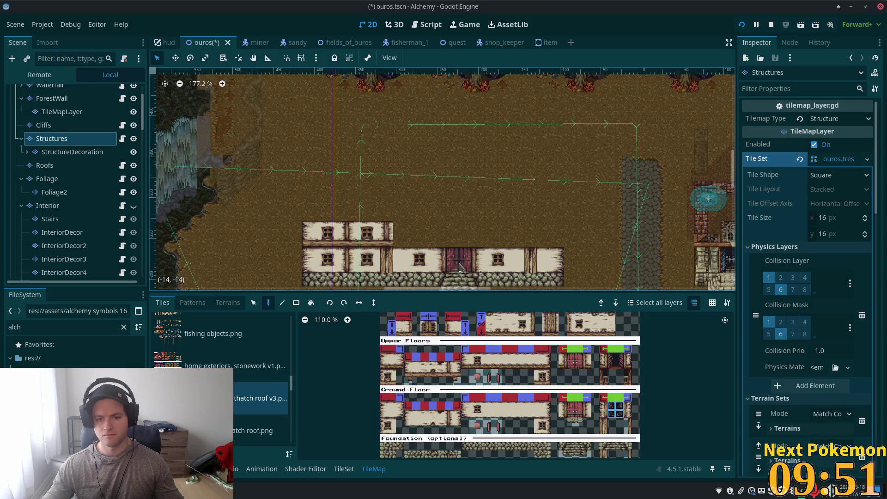
pyautogui.scroll(4, 441, 239)
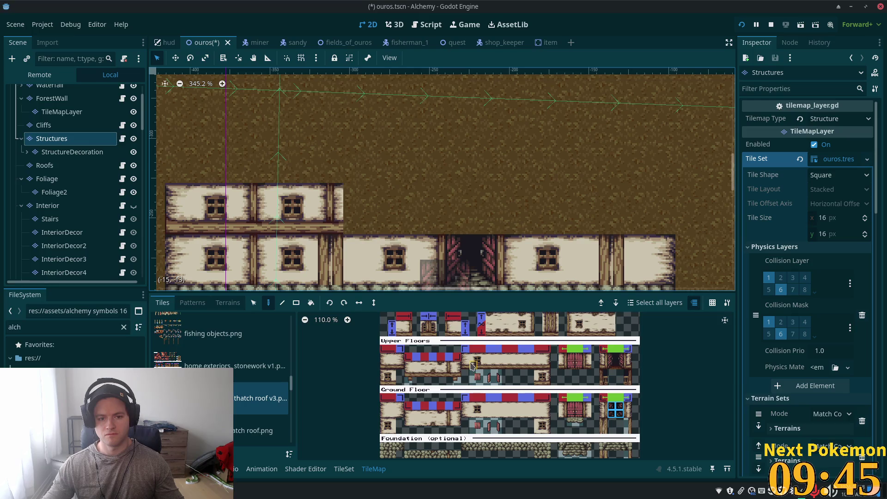
# Copy the whole upper storey, paste it further right, and add upper-floor window tiles at the right end.
pyautogui.click(253, 303)
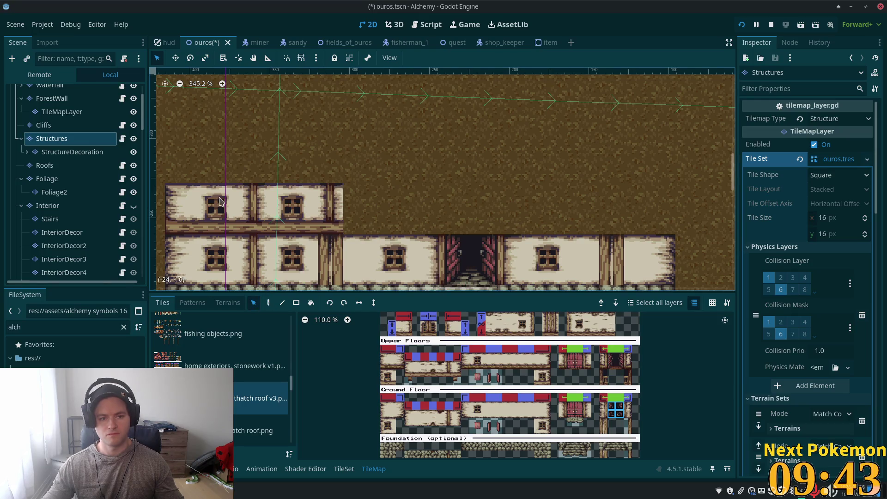
pyautogui.moveTo(191, 186)
pyautogui.mouseDown()
pyautogui.moveTo(218, 231)
pyautogui.moveTo(342, 229)
pyautogui.mouseUp()
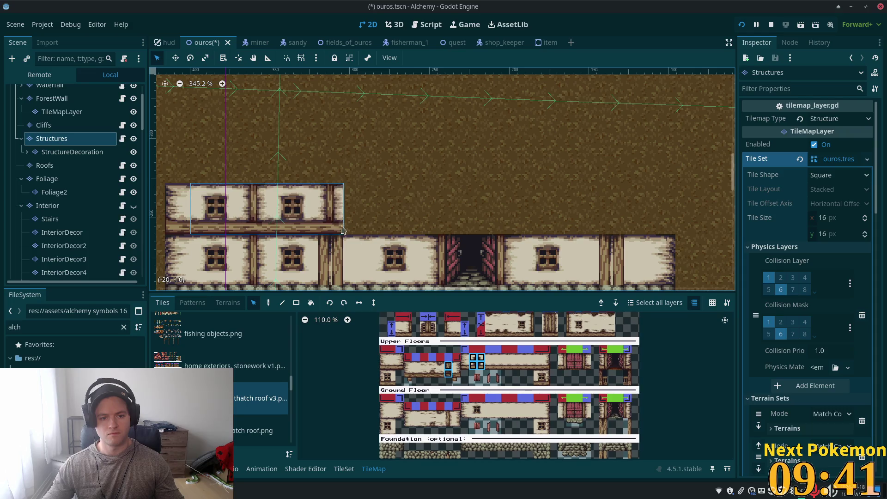
pyautogui.hotkey('ctrl', 'c')
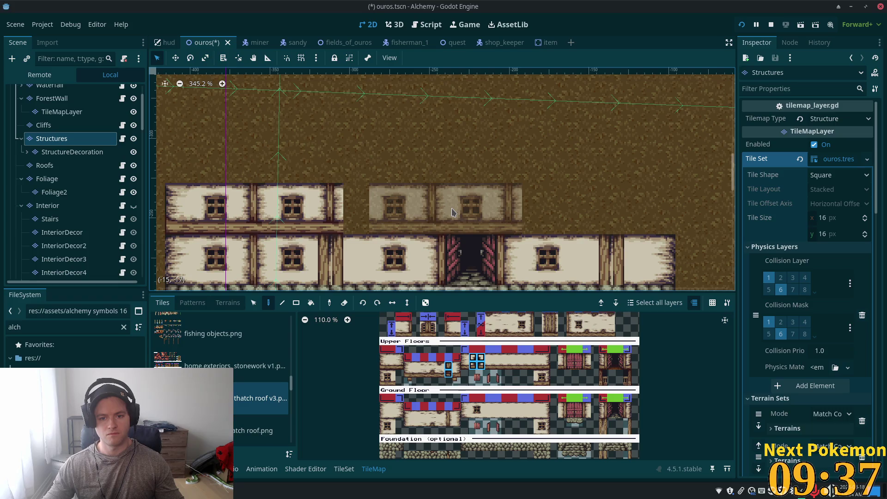
pyautogui.click(453, 212)
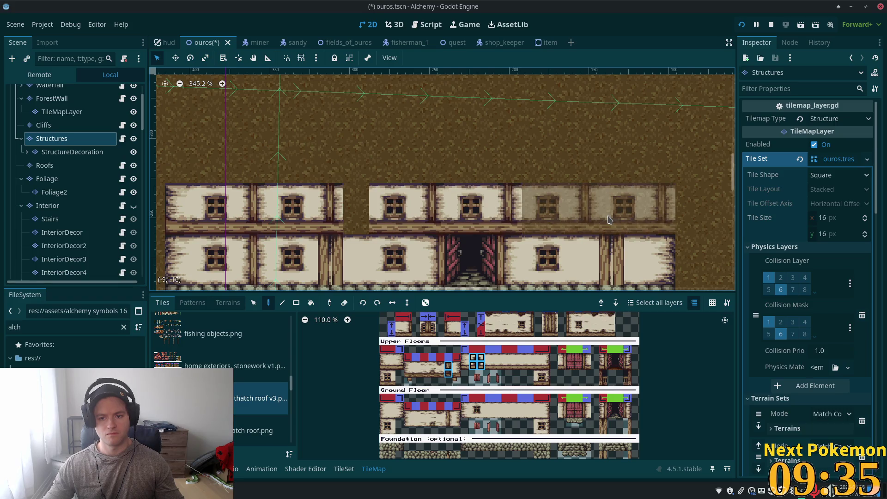
pyautogui.click(608, 220)
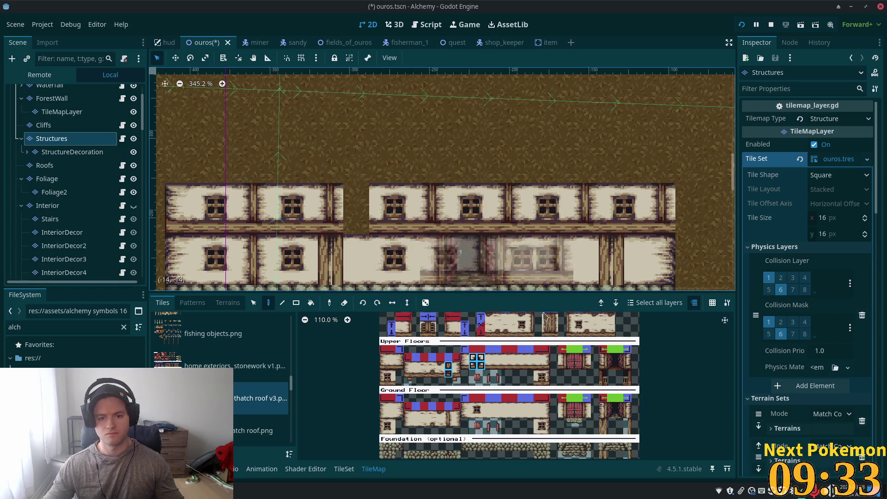
# Place a double door at the ground-floor centre and paint plain wall over the windows above it.
pyautogui.click(430, 259)
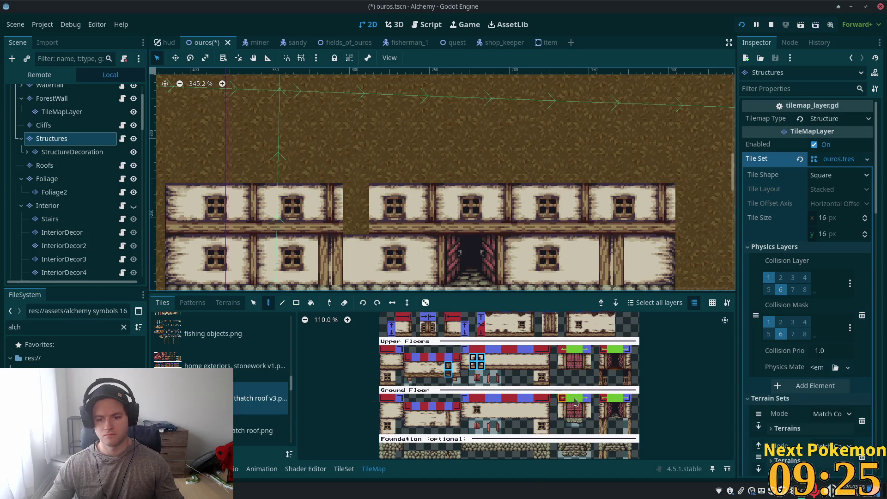
pyautogui.moveTo(489, 364)
pyautogui.mouseDown()
pyautogui.moveTo(512, 373)
pyautogui.moveTo(505, 366)
pyautogui.mouseUp()
pyautogui.moveTo(471, 212); pyautogui.dragTo(497, 213)
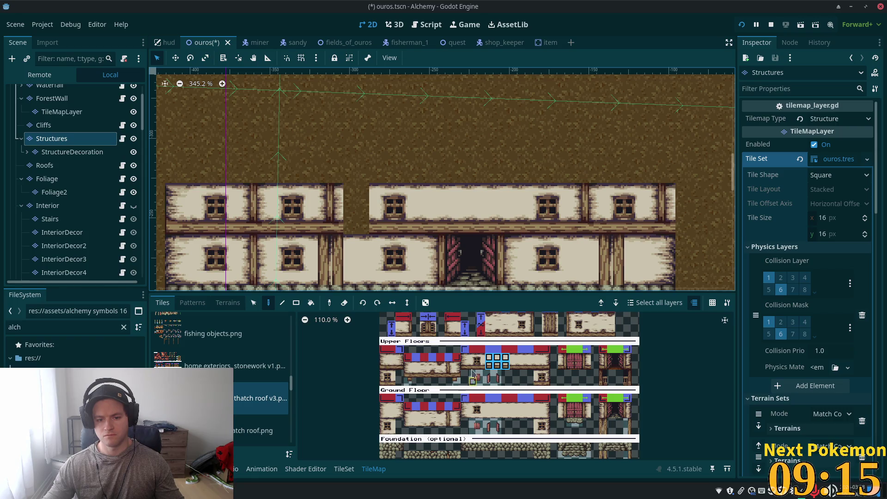
pyautogui.click(457, 373)
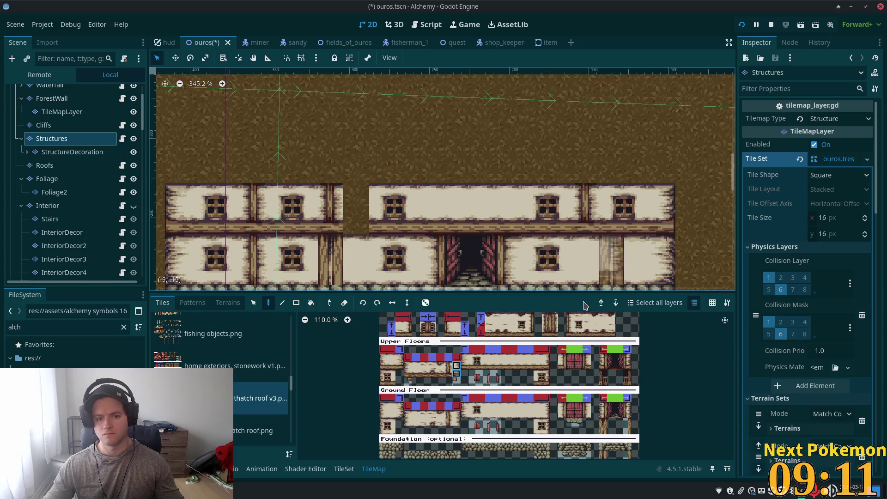
# Place a timber post tile above the front door.
pyautogui.scroll(-2, 497, 232)
pyautogui.scroll(-1, 497, 232)
pyautogui.scroll(2, 574, 313)
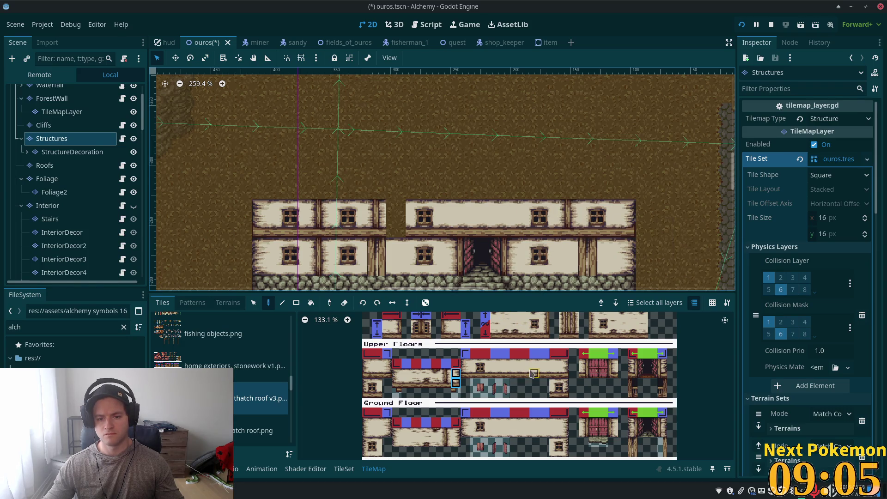
pyautogui.click(563, 319)
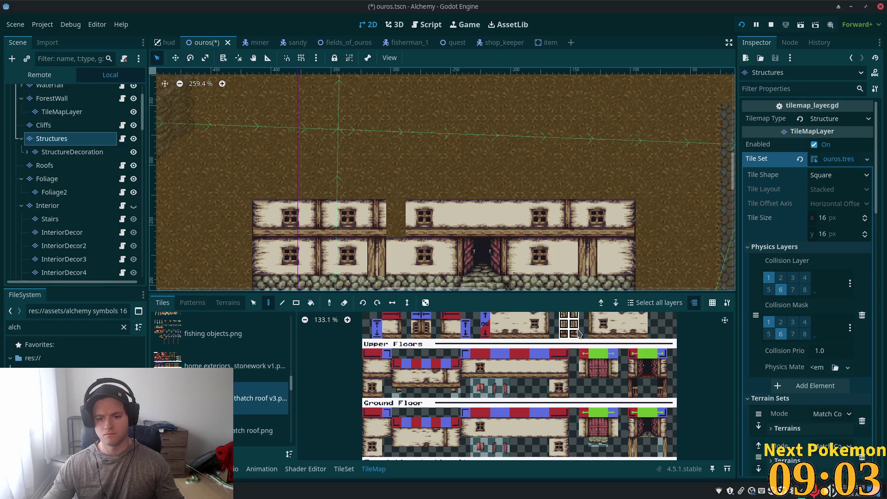
pyautogui.click(484, 216)
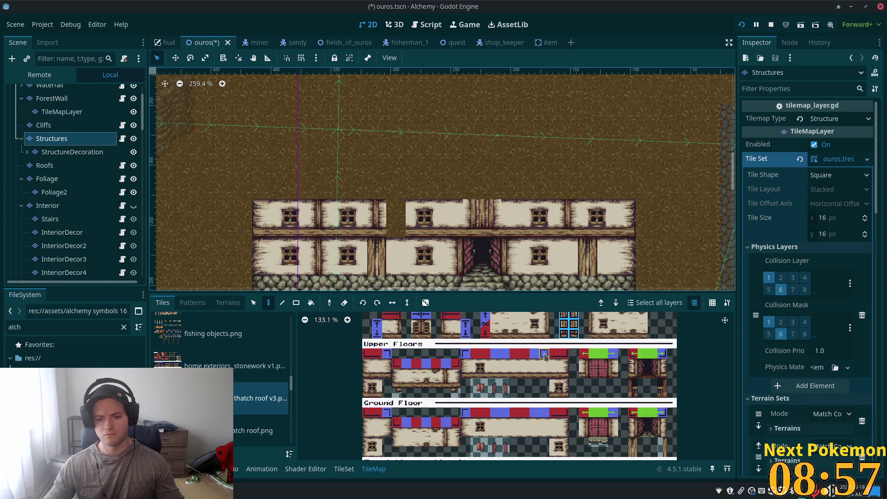
# Fill the upper-floor wall gap with two stacked matching wall tiles.
pyautogui.scroll(2, 546, 356)
pyautogui.scroll(2, 555, 358)
pyautogui.moveTo(579, 361); pyautogui.dragTo(591, 361)
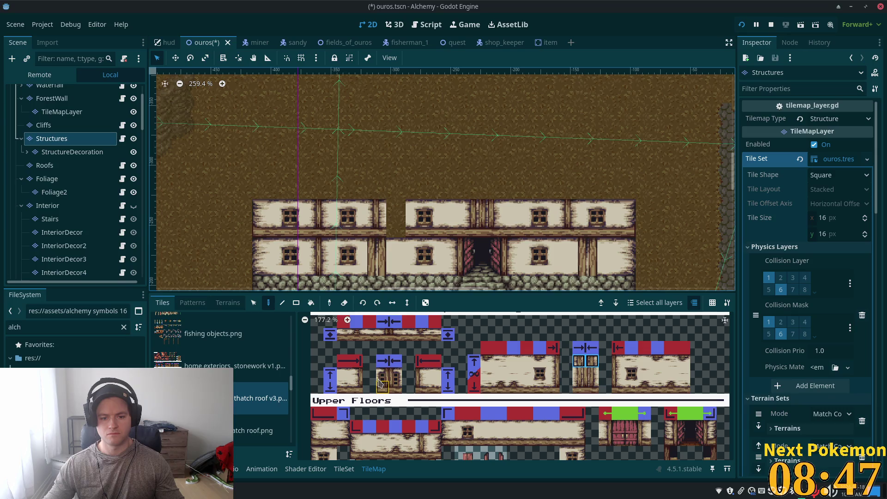
pyautogui.scroll(-3, 370, 386)
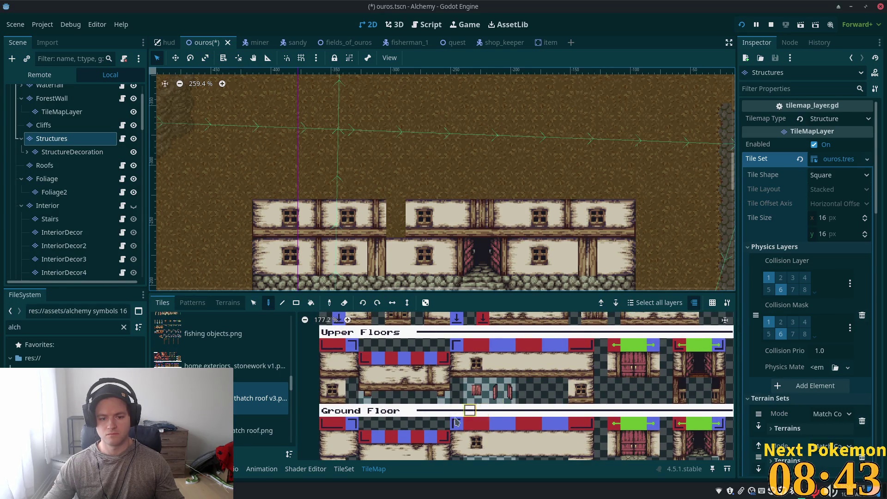
pyautogui.scroll(-1, 483, 424)
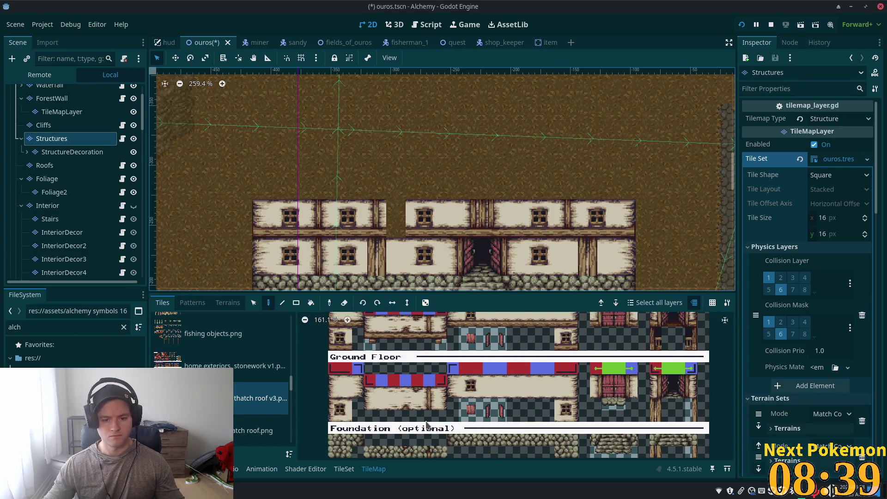
pyautogui.moveTo(429, 393); pyautogui.dragTo(429, 404)
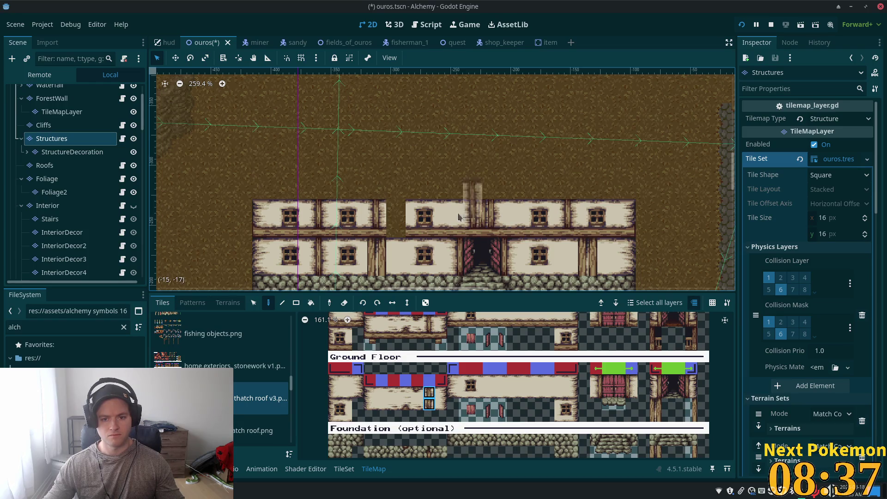
pyautogui.click(429, 395)
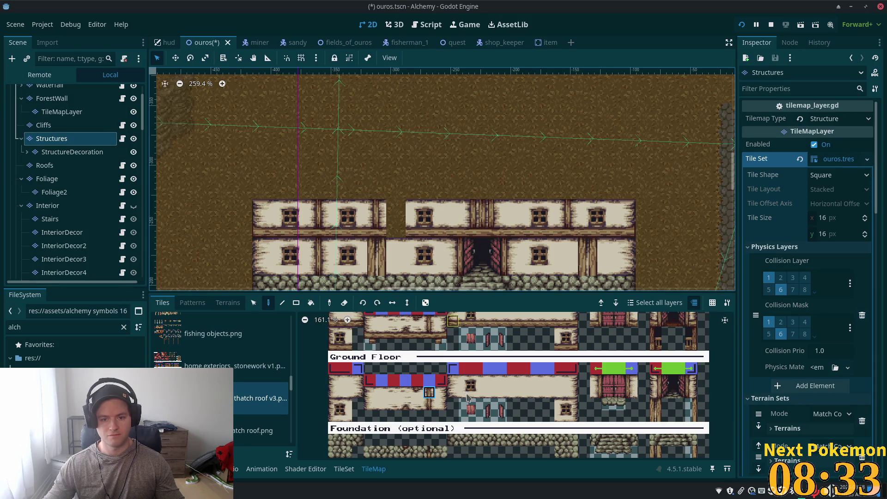
pyautogui.click(429, 332)
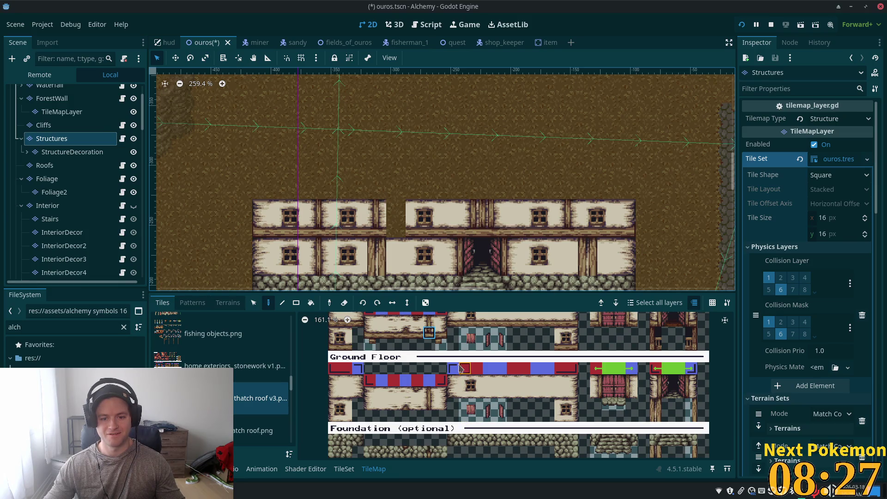
pyautogui.moveTo(382, 320); pyautogui.dragTo(381, 334)
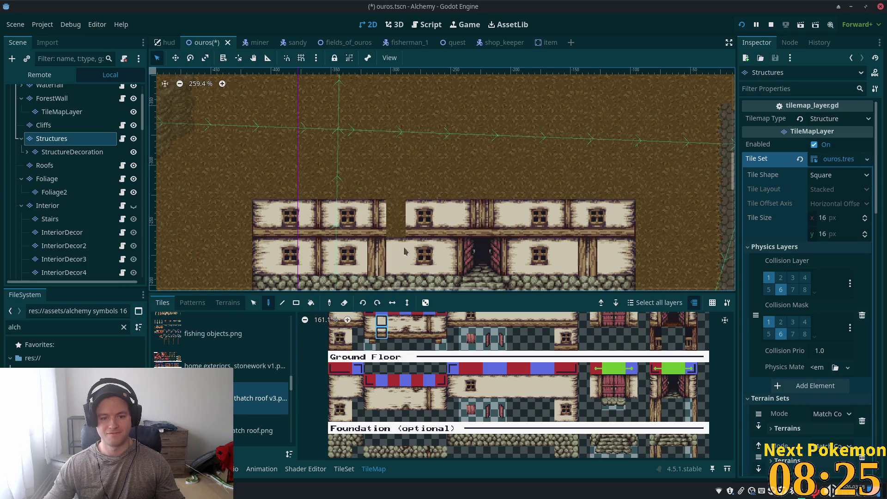
pyautogui.click(395, 220)
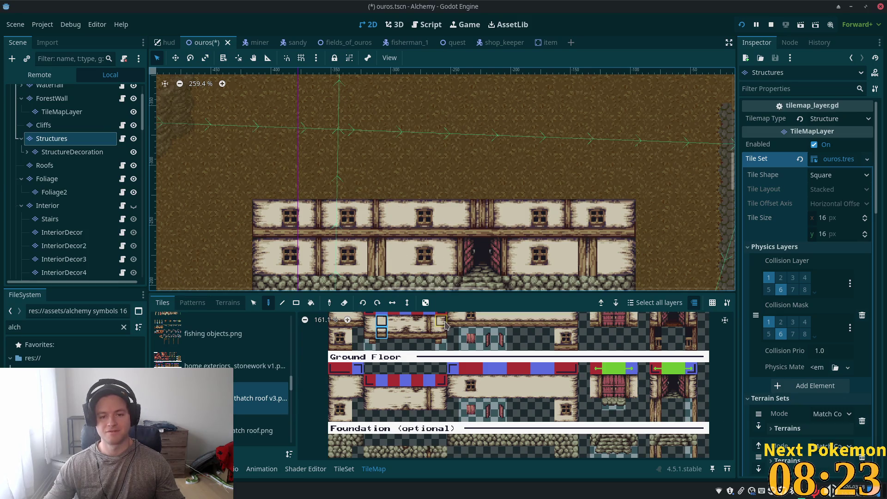
pyautogui.scroll(-5, 603, 254)
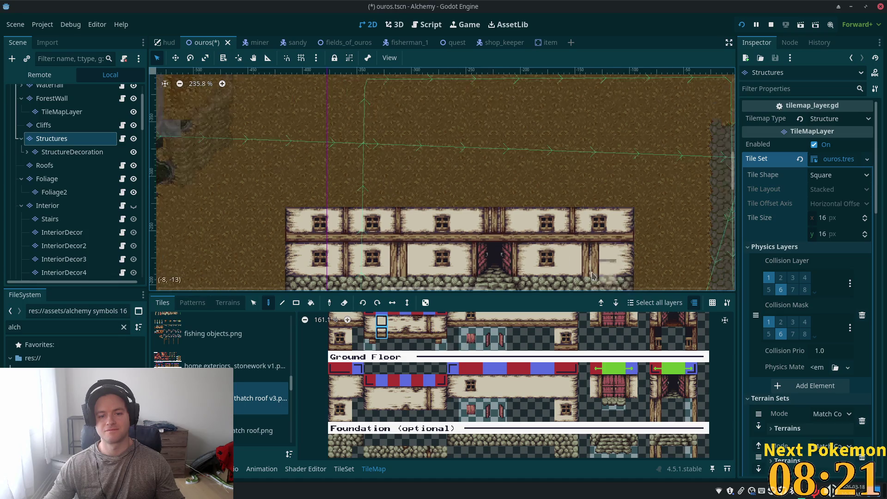
# Stamp the thatched gable roof block over the house centre, undo it, and select the Roofs layer.
pyautogui.hscroll(2, 592, 273)
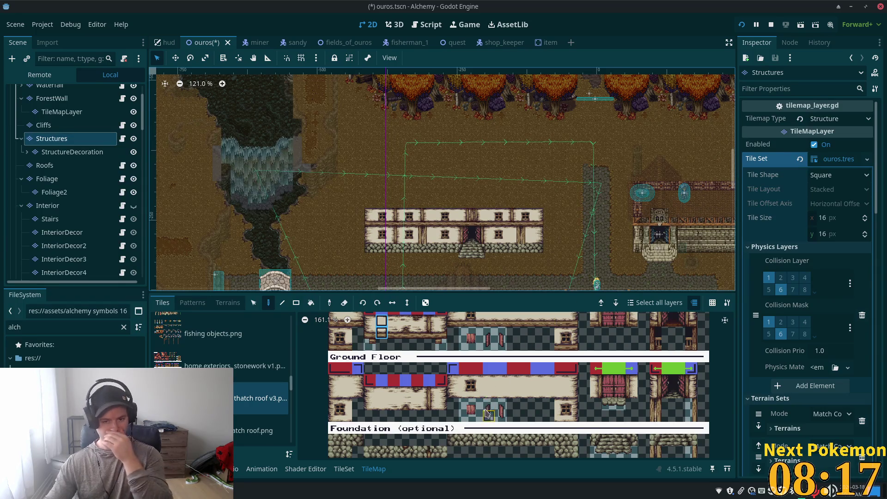
pyautogui.scroll(3, 498, 404)
pyautogui.scroll(-4, 499, 404)
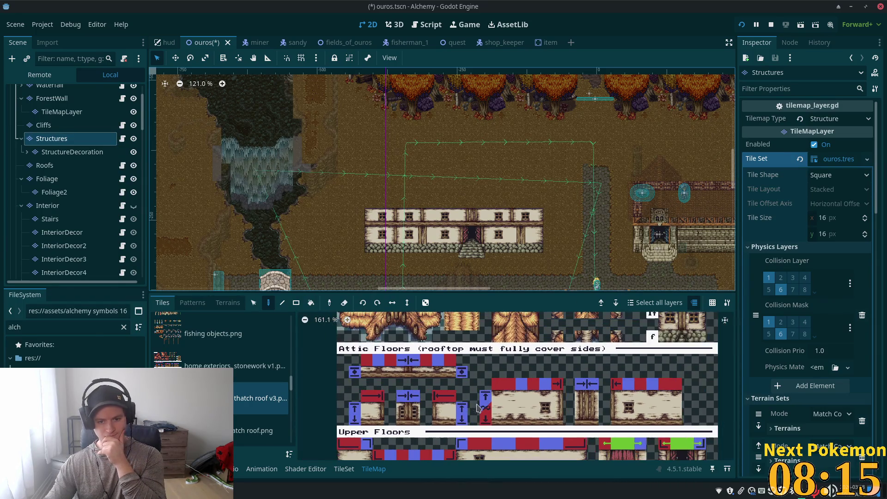
pyautogui.moveTo(461, 390); pyautogui.dragTo(461, 408)
pyautogui.moveTo(413, 342)
pyautogui.mouseDown()
pyautogui.moveTo(421, 369)
pyautogui.moveTo(433, 360)
pyautogui.mouseUp()
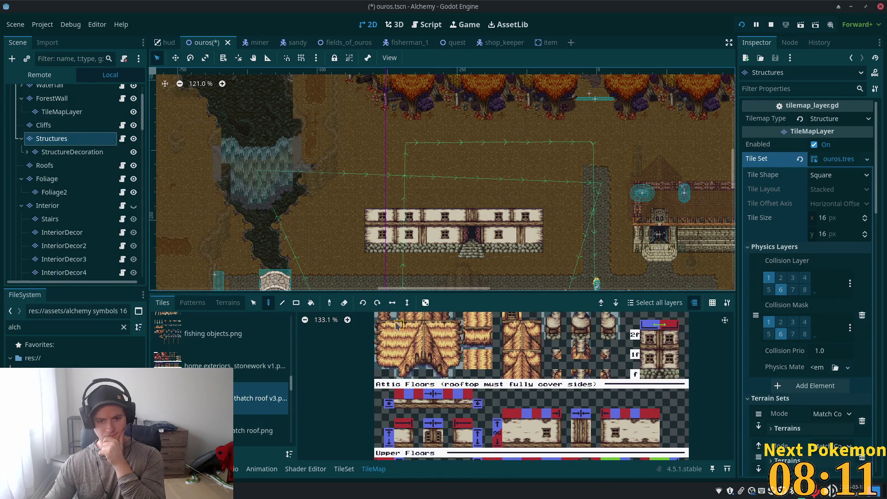
pyautogui.moveTo(395, 336)
pyautogui.mouseDown()
pyautogui.moveTo(412, 330)
pyautogui.moveTo(431, 373)
pyautogui.moveTo(449, 375)
pyautogui.mouseUp()
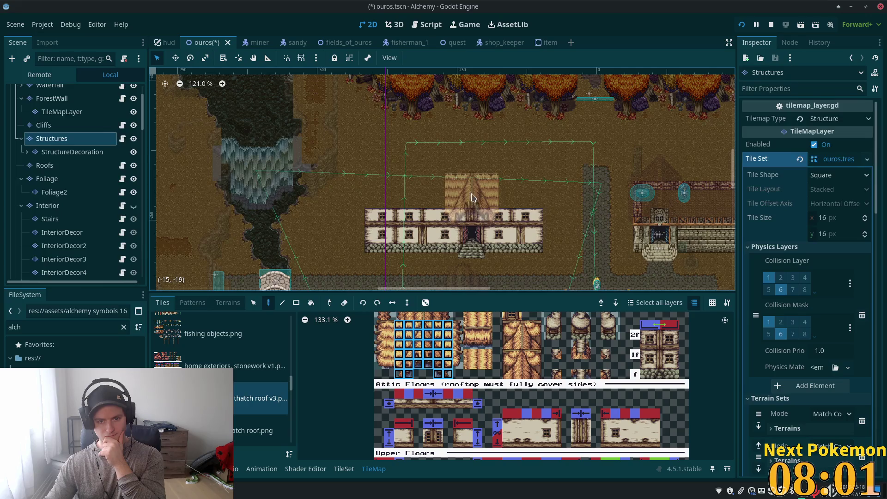
pyautogui.click(474, 197)
pyautogui.click(473, 197)
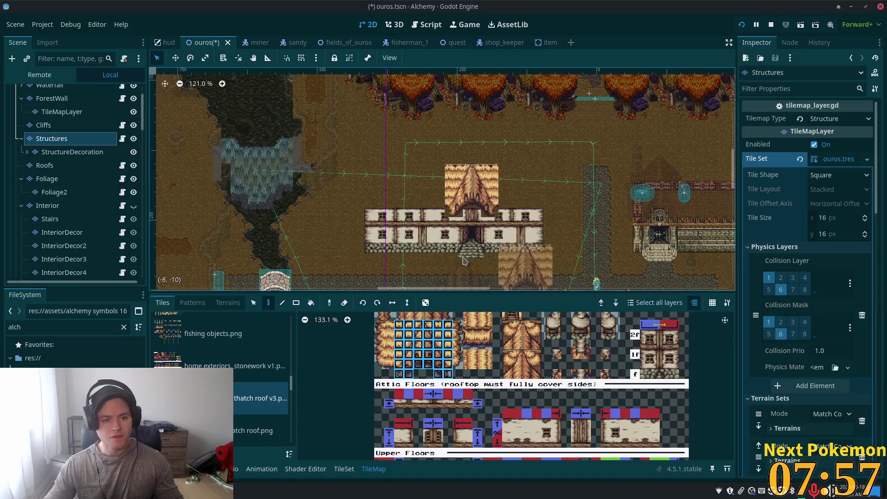
pyautogui.hotkey('ctrl', 'z')
pyautogui.click(59, 168)
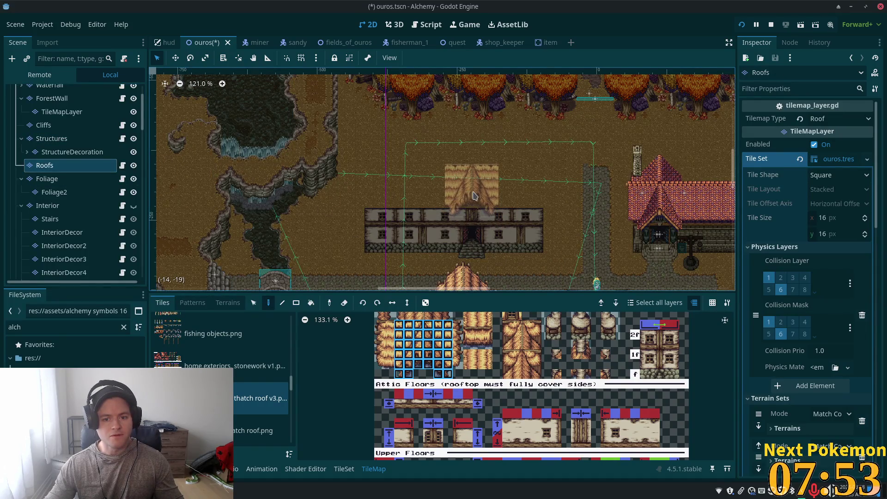
# Paint single thatch columns across the right and left wings beside the gable.
pyautogui.scroll(3, 473, 197)
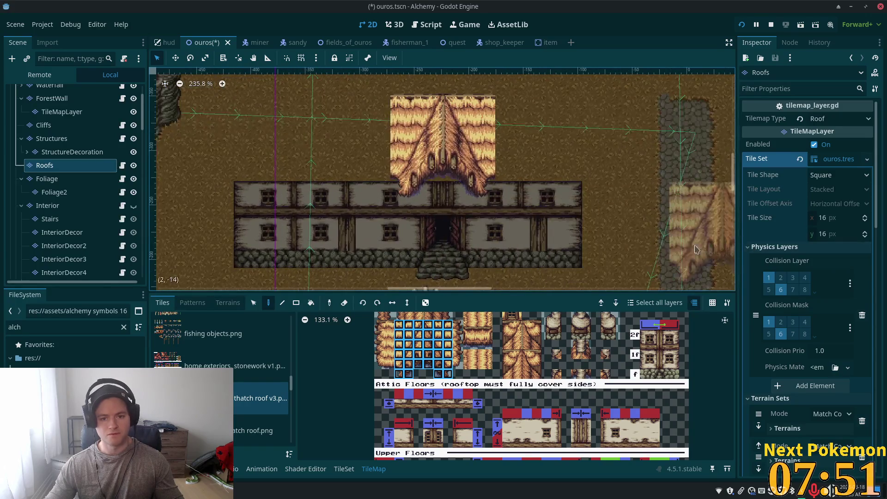
pyautogui.scroll(-1, 445, 360)
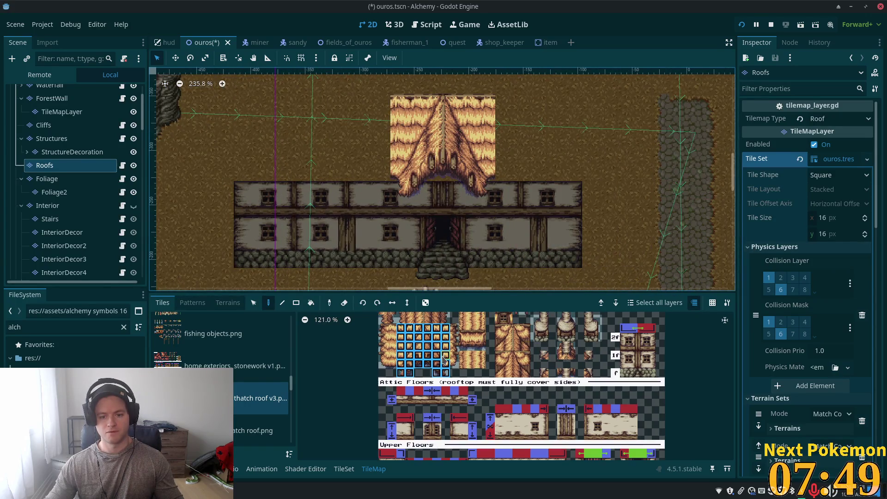
pyautogui.moveTo(455, 329); pyautogui.dragTo(455, 365)
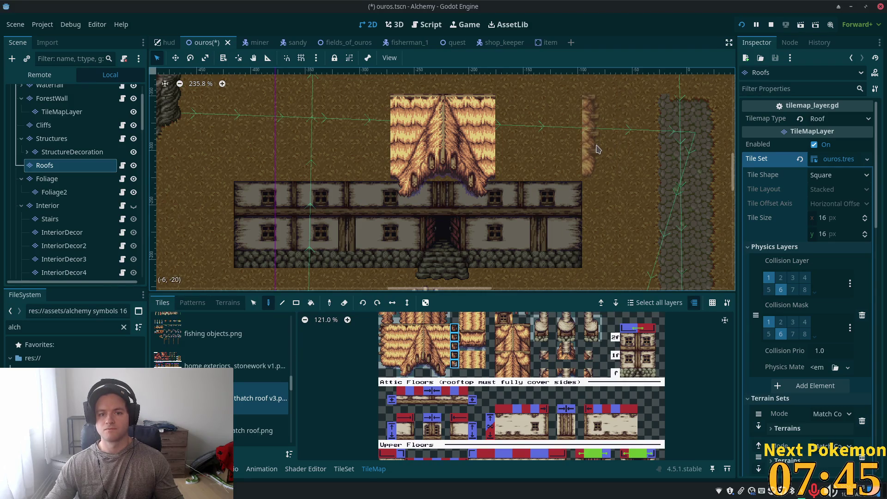
pyautogui.click(596, 149)
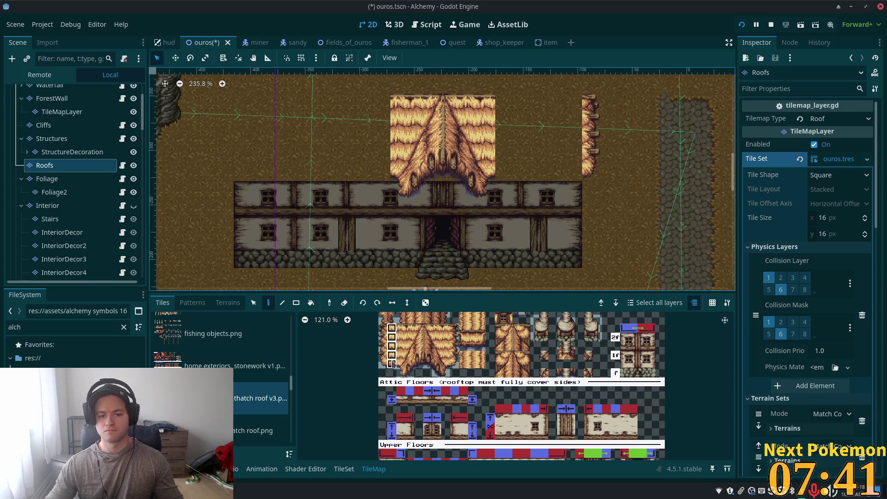
pyautogui.moveTo(573, 147); pyautogui.dragTo(496, 147)
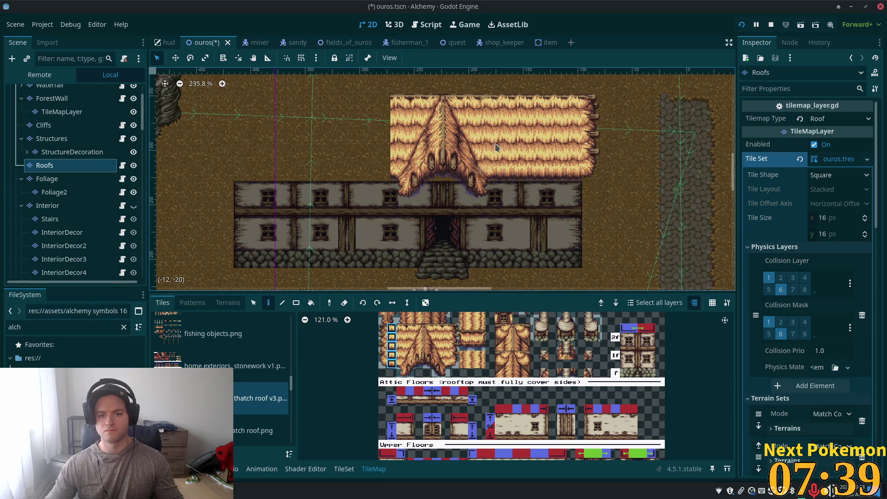
pyautogui.moveTo(377, 138); pyautogui.dragTo(266, 142)
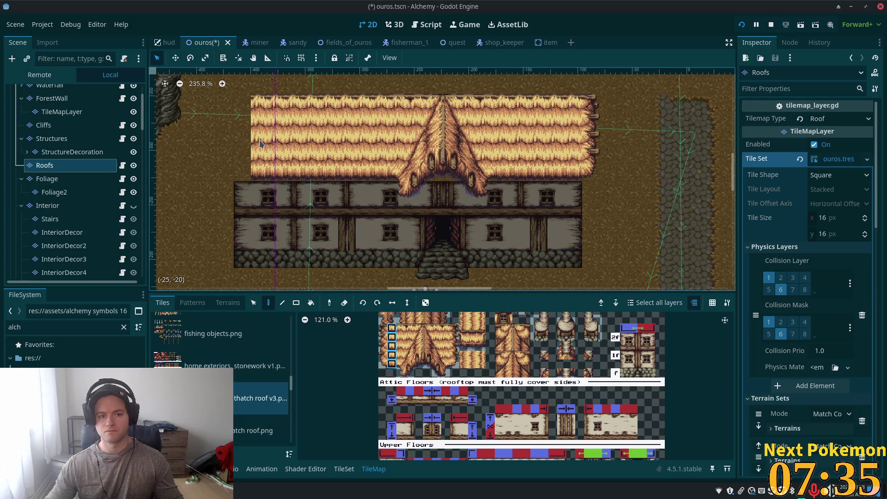
# Paint the left roof-edge tile column onto the roof's left end.
pyautogui.moveTo(382, 328); pyautogui.dragTo(383, 365)
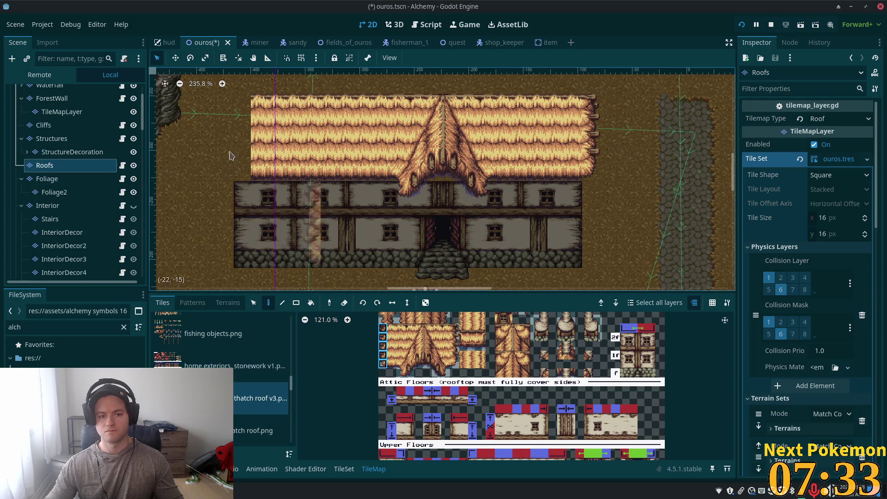
pyautogui.click(225, 138)
pyautogui.moveTo(391, 329); pyautogui.dragTo(391, 364)
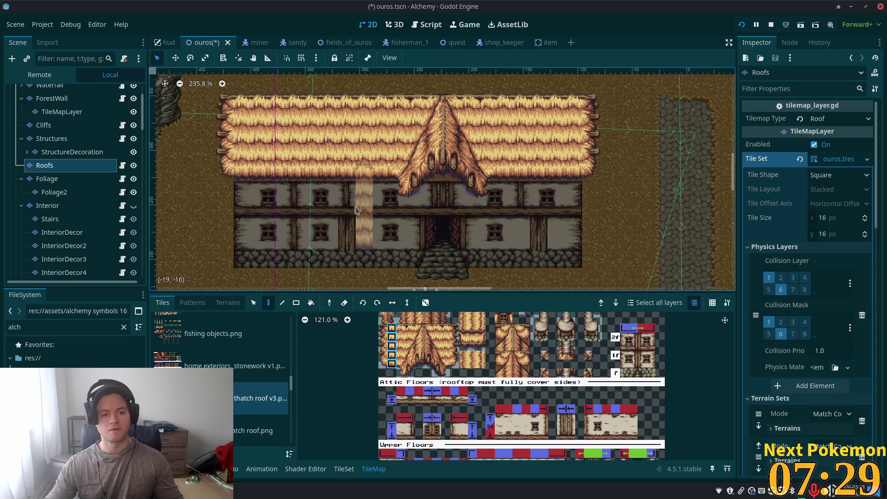
pyautogui.scroll(2, 366, 218)
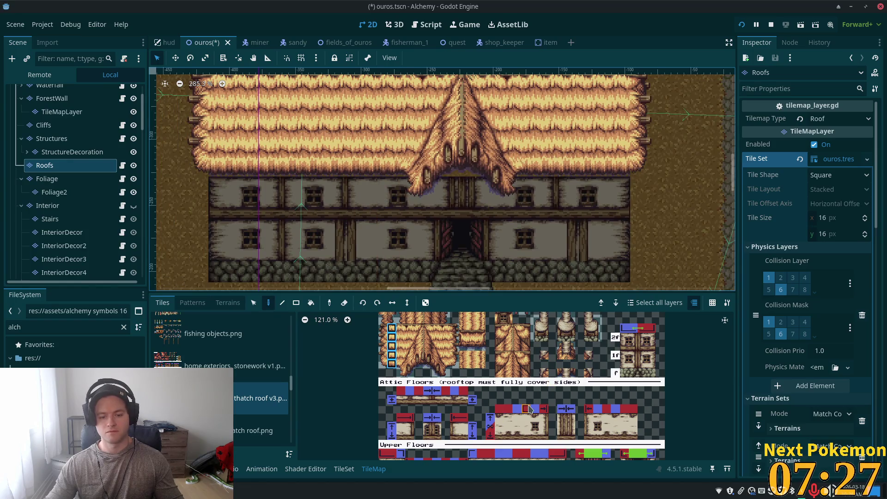
pyautogui.scroll(1, 535, 423)
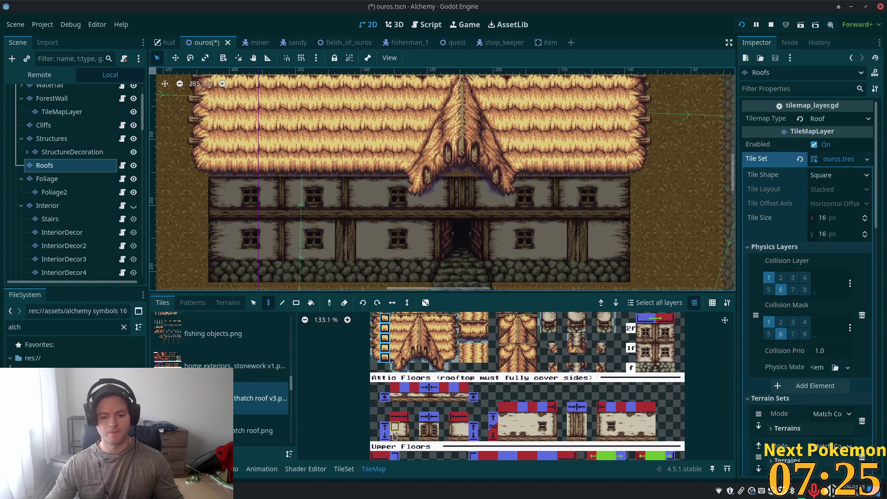
pyautogui.scroll(4, 508, 437)
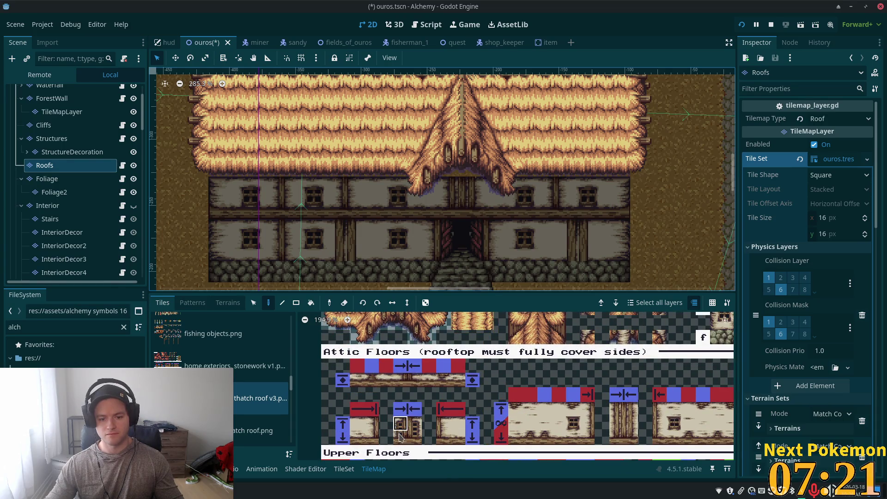
pyautogui.moveTo(400, 437); pyautogui.dragTo(416, 424)
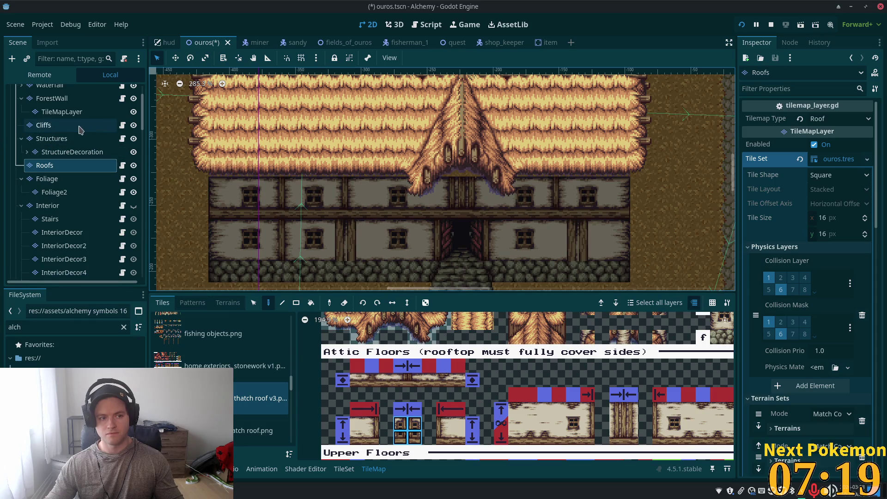
pyautogui.click(51, 138)
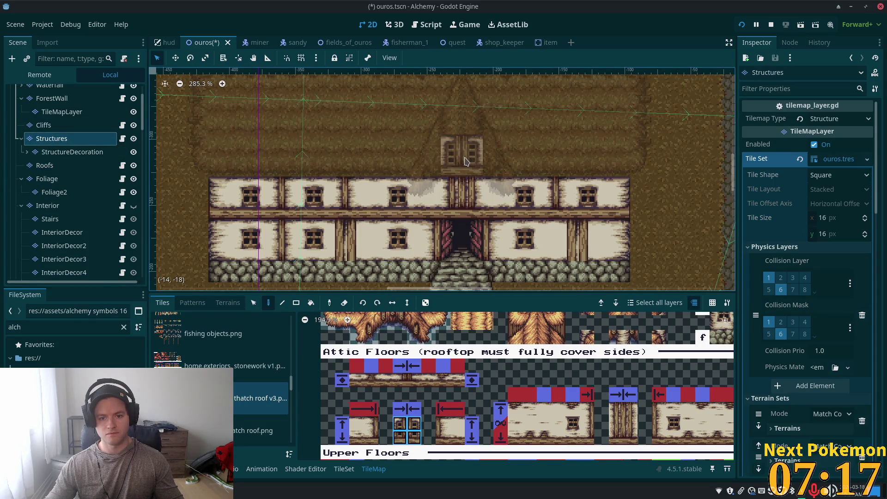
# Draw the attic wall tile row across the full house width with the Line tool.
pyautogui.click(357, 426)
pyautogui.moveTo(451, 150); pyautogui.dragTo(343, 168)
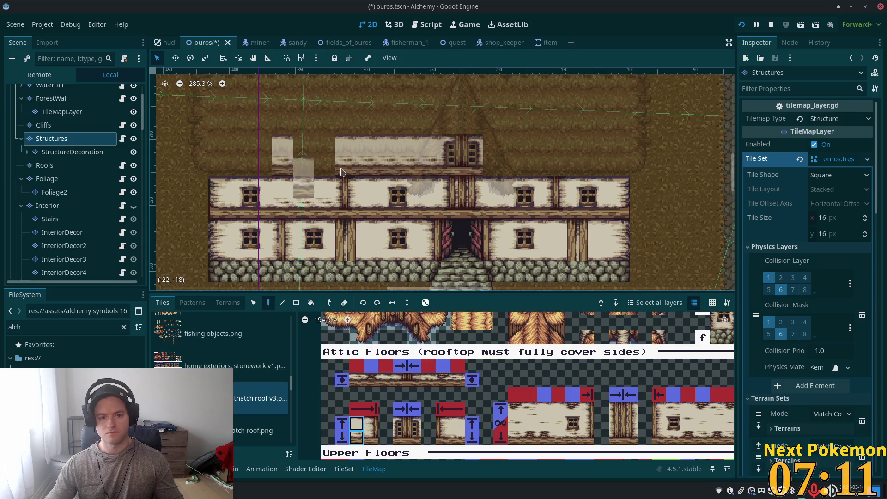
pyautogui.hotkey('ctrl', 'z')
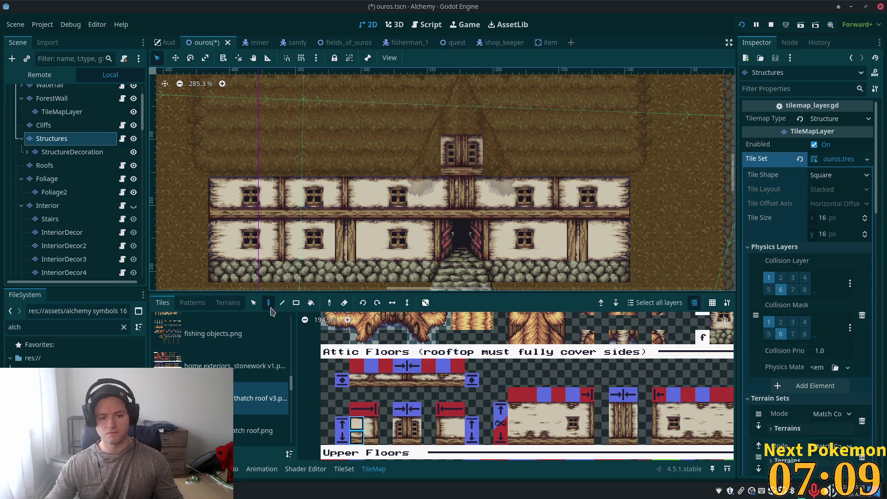
pyautogui.click(283, 303)
pyautogui.moveTo(408, 155)
pyautogui.mouseDown()
pyautogui.moveTo(430, 155)
pyautogui.moveTo(228, 165)
pyautogui.mouseUp()
pyautogui.moveTo(490, 165); pyautogui.dragTo(615, 167)
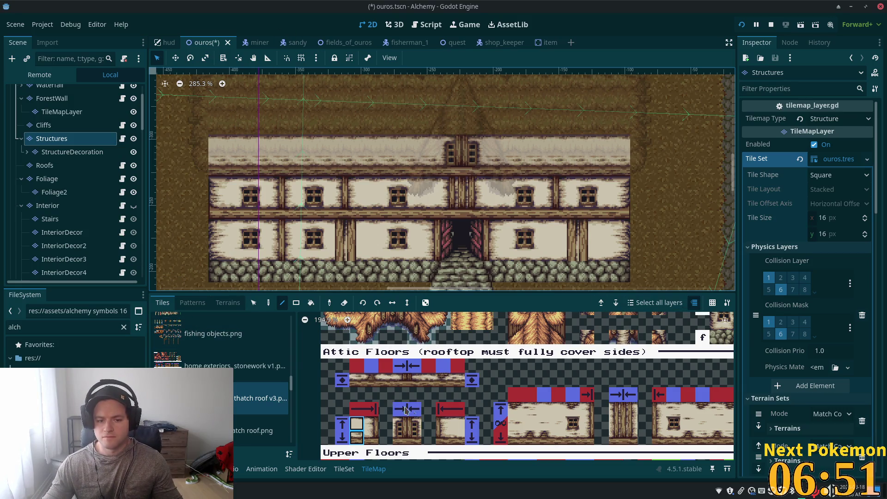
pyautogui.scroll(-3, 430, 413)
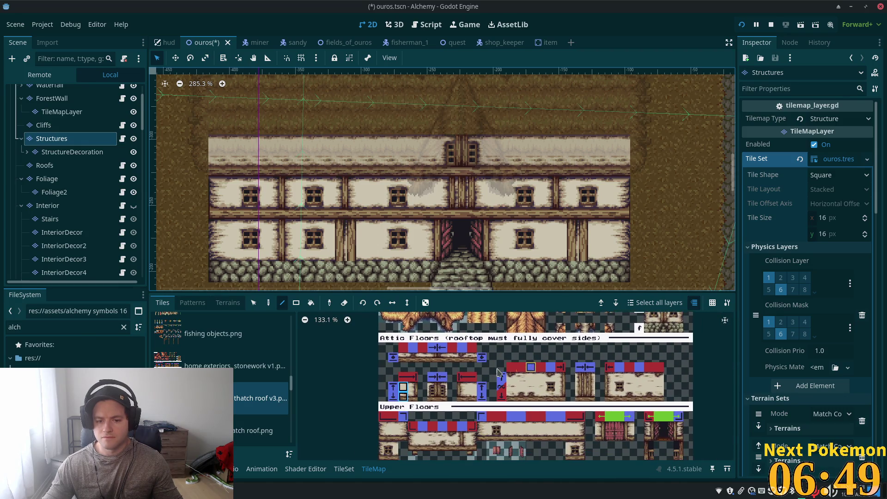
# Place vertical timber corner posts at the attic wall's left and right ends.
pyautogui.click(462, 399)
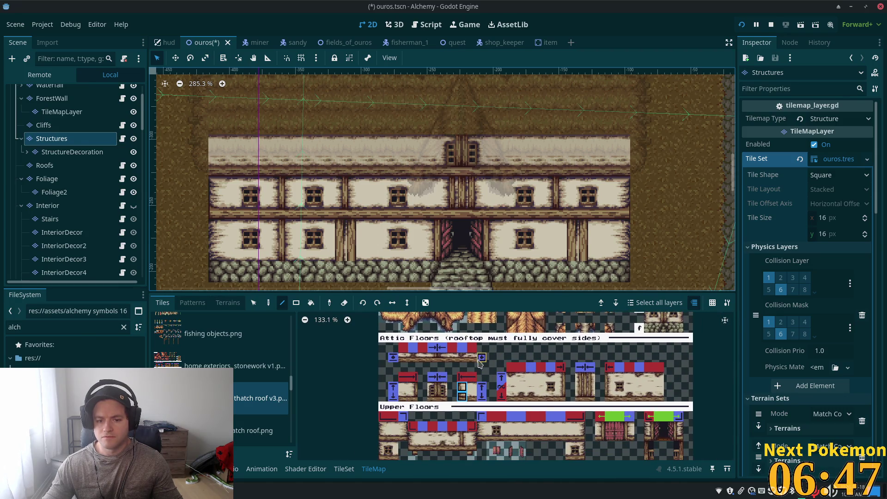
pyautogui.click(220, 147)
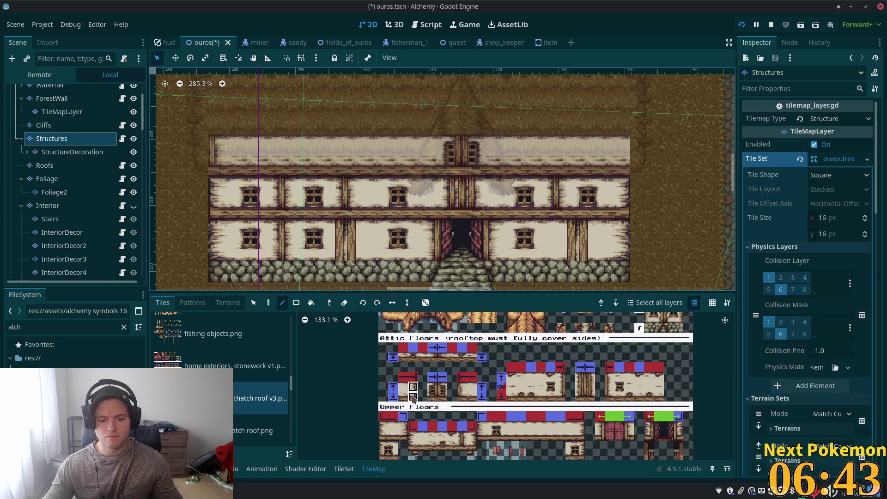
pyautogui.click(620, 147)
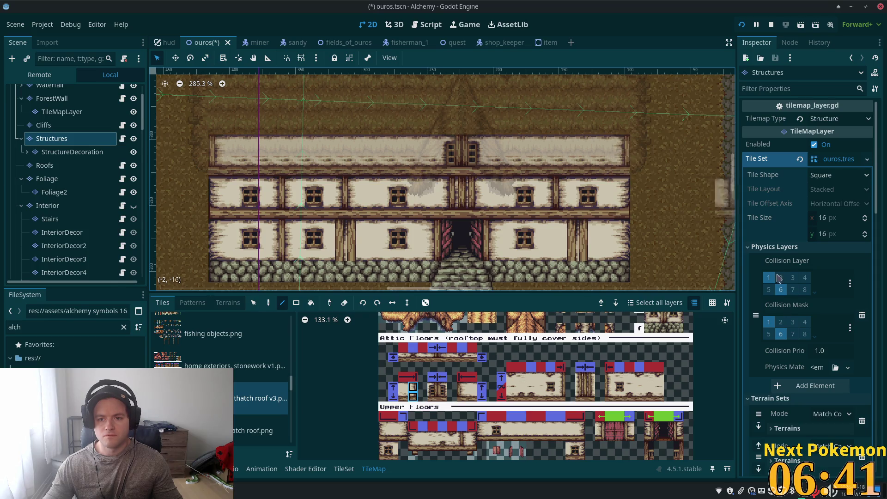
pyautogui.scroll(3, 50, 97)
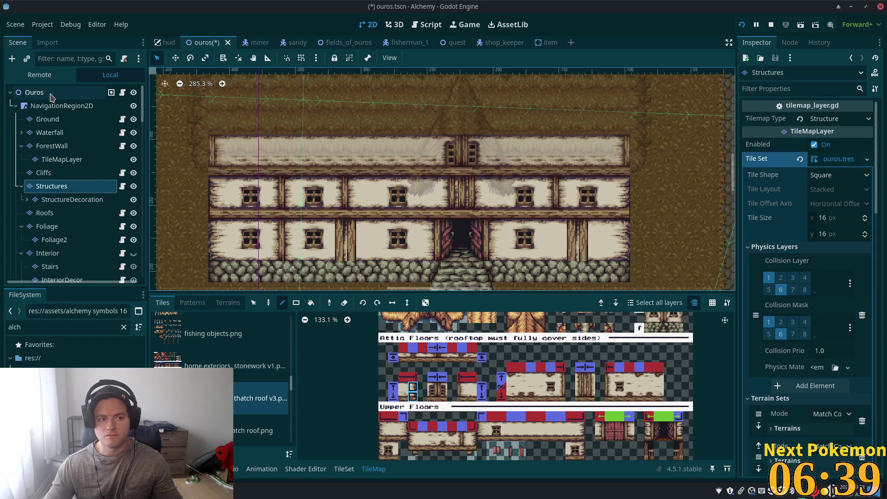
pyautogui.click(51, 95)
pyautogui.scroll(-4, 328, 229)
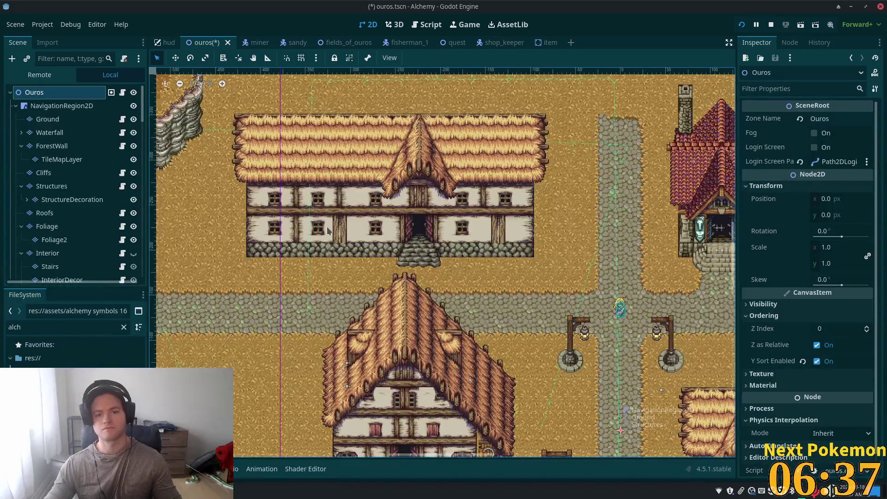
pyautogui.scroll(-2, 327, 230)
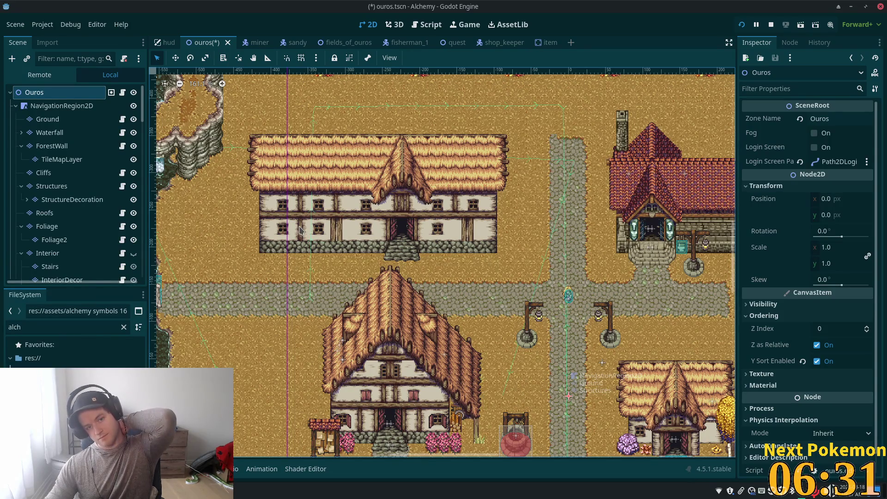
pyautogui.scroll(3, 313, 222)
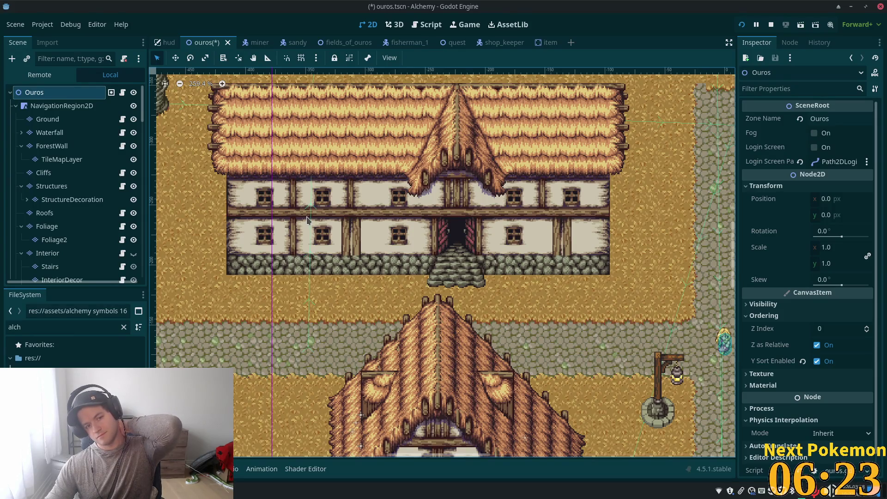
pyautogui.scroll(2, 343, 315)
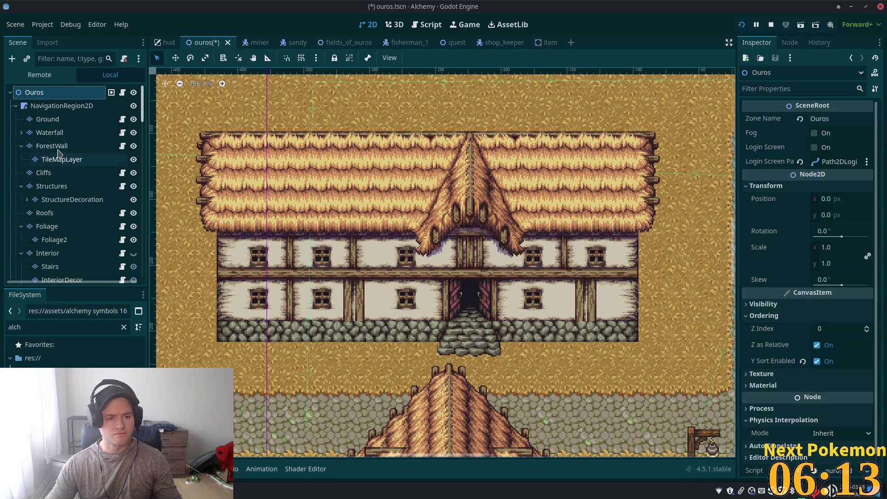
pyautogui.click(48, 173)
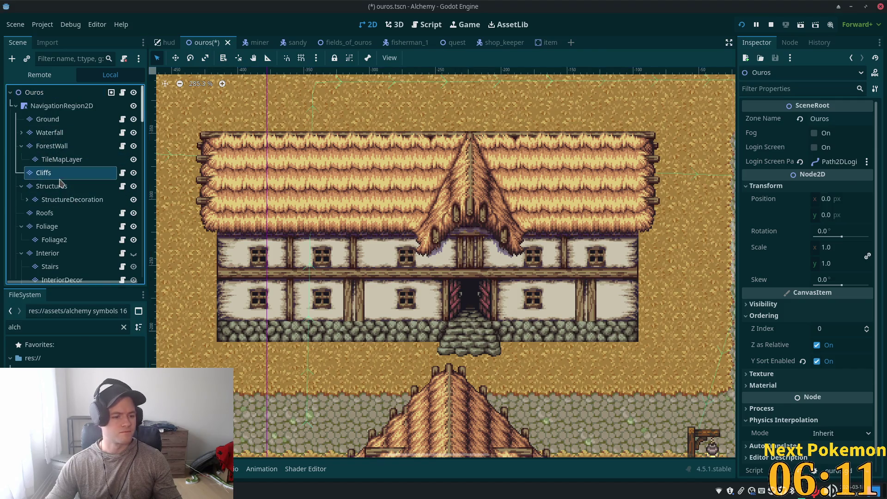
pyautogui.scroll(-2, 284, 226)
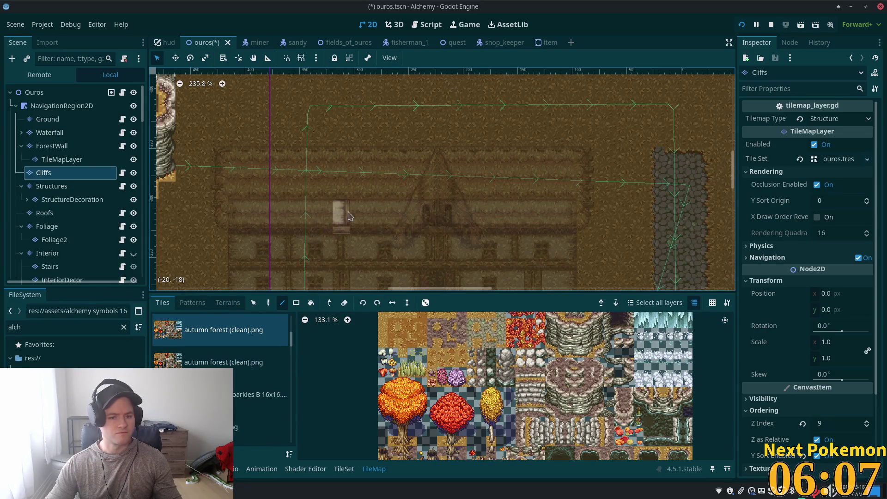
# Box-select the house's left wall section on the Structures layer and move it three tiles right.
pyautogui.moveTo(341, 206); pyautogui.dragTo(384, 148)
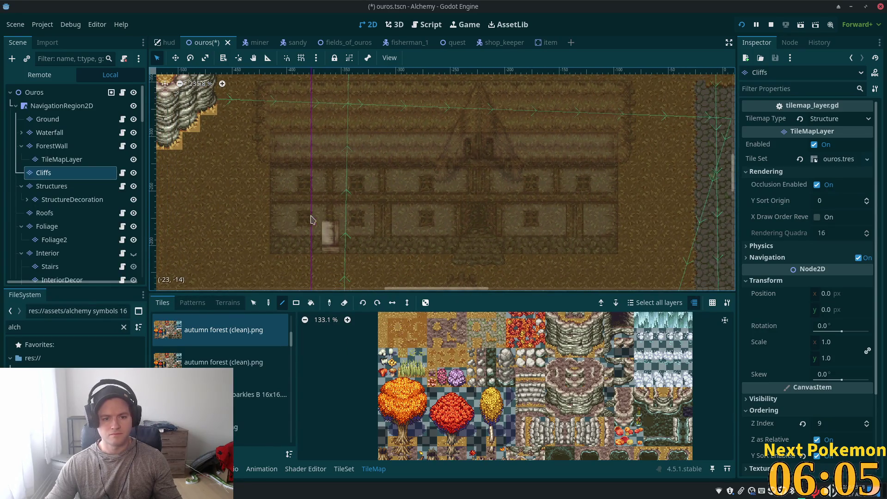
pyautogui.scroll(4, 314, 218)
pyautogui.click(254, 303)
pyautogui.moveTo(251, 99)
pyautogui.mouseDown()
pyautogui.moveTo(277, 119)
pyautogui.moveTo(303, 245)
pyautogui.moveTo(339, 273)
pyautogui.mouseUp()
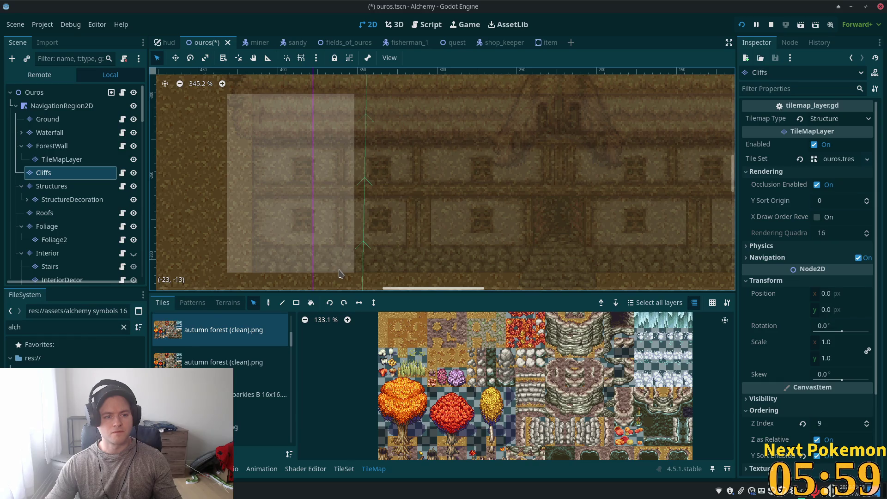
pyautogui.click(51, 186)
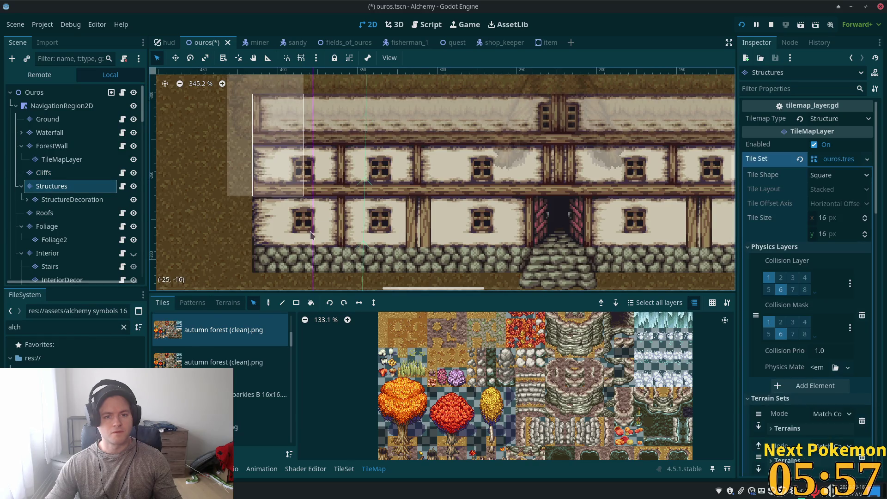
pyautogui.moveTo(310, 235); pyautogui.dragTo(325, 263)
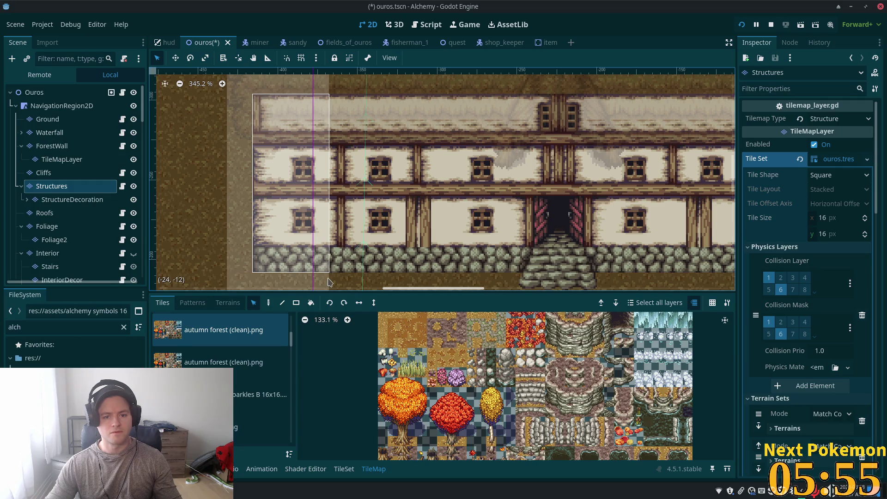
pyautogui.moveTo(329, 281); pyautogui.dragTo(329, 282)
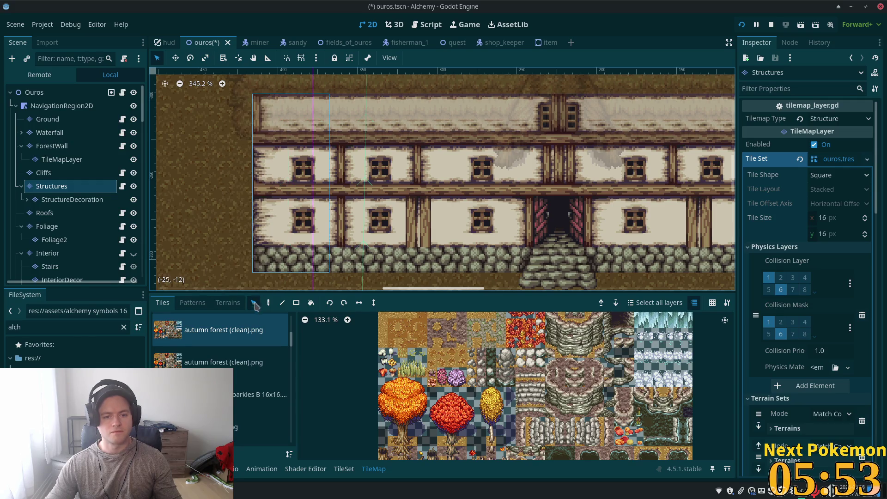
pyautogui.moveTo(287, 231); pyautogui.dragTo(361, 228)
pyautogui.scroll(-2, 407, 194)
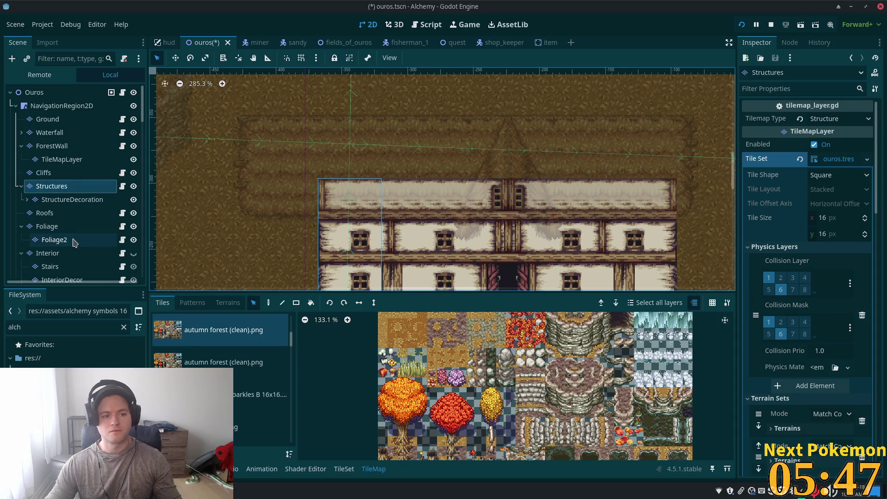
pyautogui.click(51, 213)
# Delete the overhanging left part of the thatched roof.
pyautogui.moveTo(217, 116)
pyautogui.mouseDown()
pyautogui.moveTo(296, 178)
pyautogui.moveTo(317, 238)
pyautogui.mouseUp()
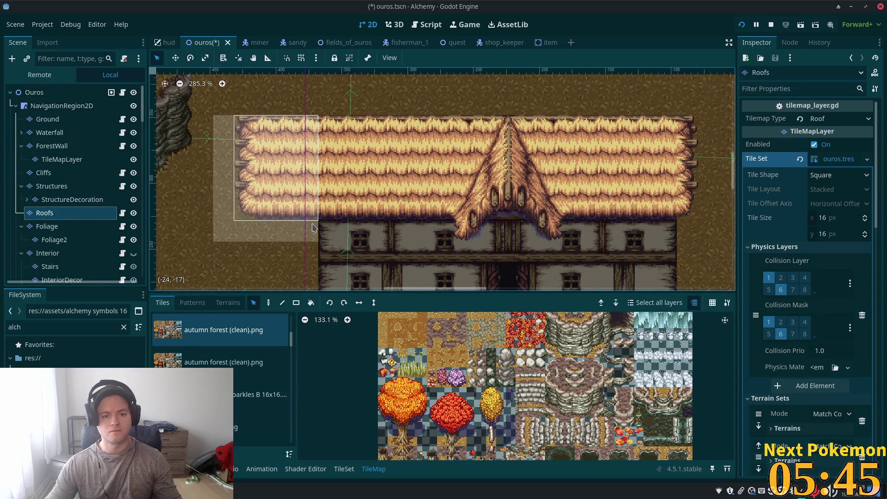
pyautogui.press('Delete')
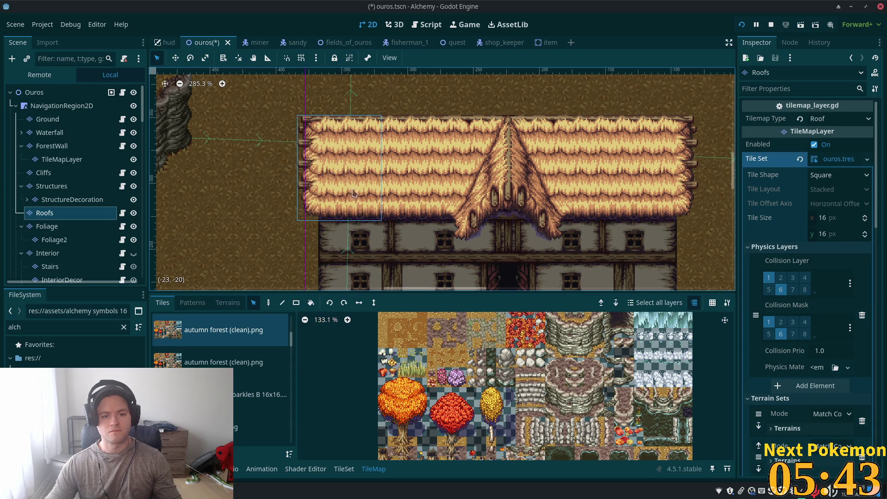
# Bring the house and street below into view and switch to the Structures layer.
pyautogui.scroll(-1, 332, 175)
pyautogui.moveTo(479, 243)
pyautogui.mouseDown()
pyautogui.moveTo(354, 165)
pyautogui.moveTo(365, 204)
pyautogui.mouseUp()
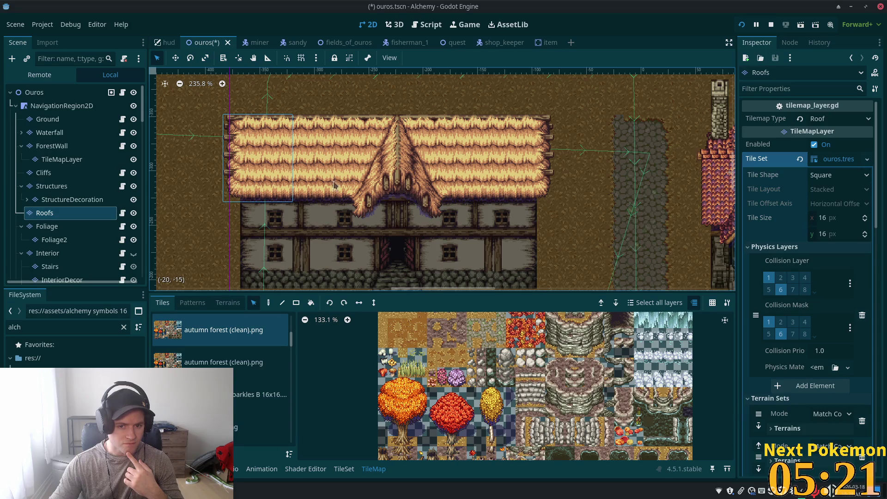
pyautogui.scroll(5, 334, 184)
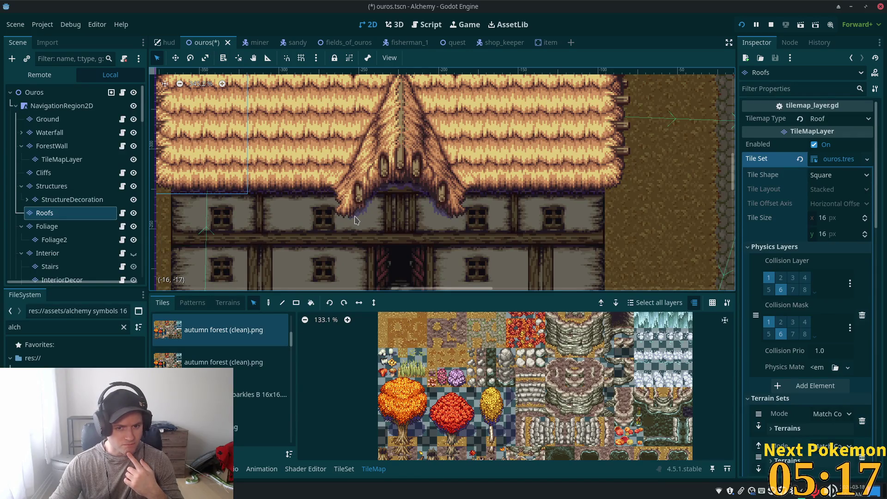
pyautogui.scroll(-2, 355, 220)
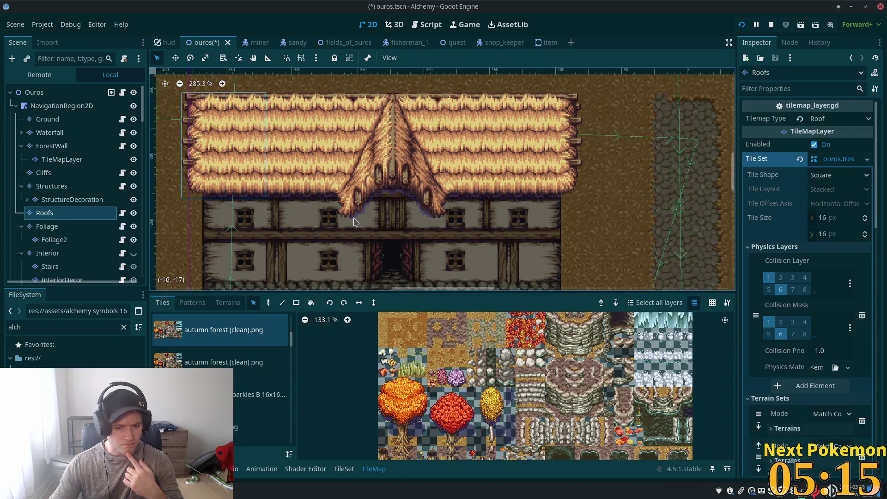
pyautogui.scroll(-3, 356, 224)
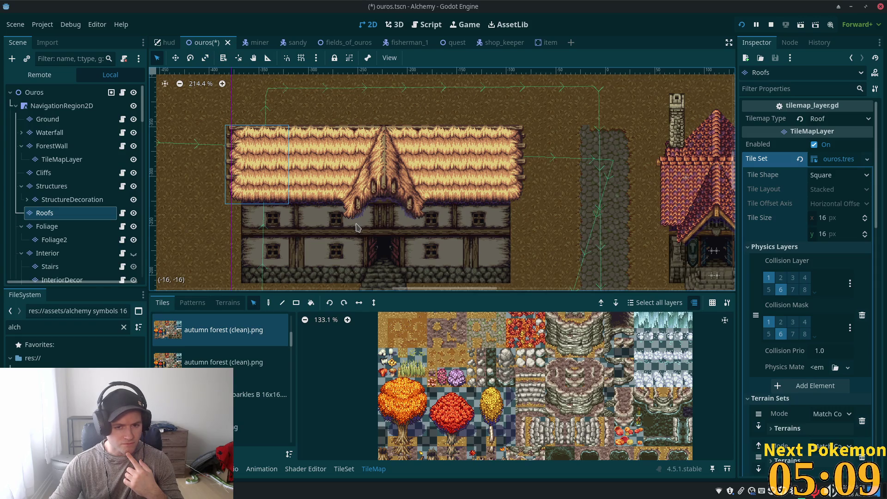
pyautogui.moveTo(356, 226)
pyautogui.mouseDown()
pyautogui.moveTo(337, 194)
pyautogui.moveTo(363, 227)
pyautogui.moveTo(368, 177)
pyautogui.mouseUp()
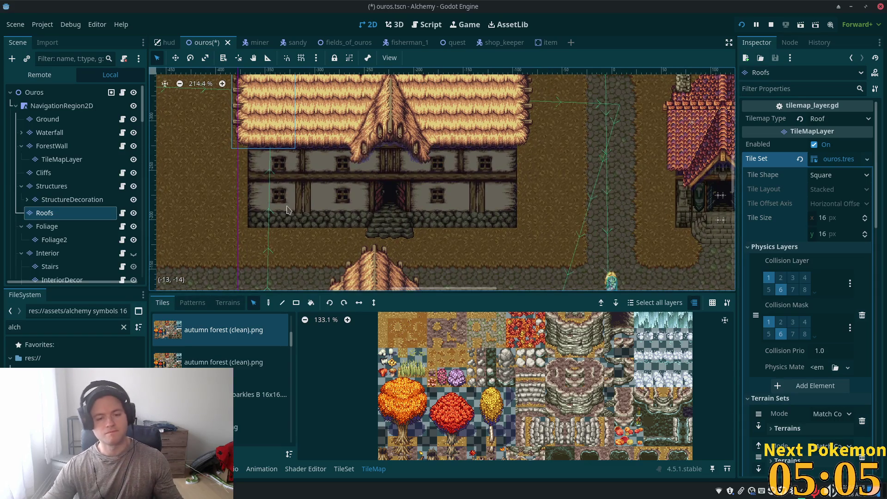
pyautogui.click(51, 186)
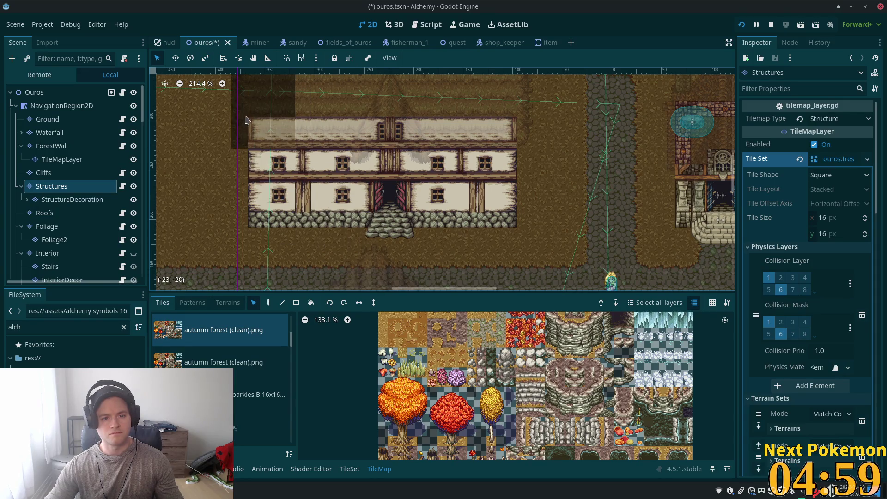
# Select the left wall tiles and pick two stacked wall tiles from the thatch roof v3 atlas.
pyautogui.moveTo(237, 253); pyautogui.dragTo(350, 102)
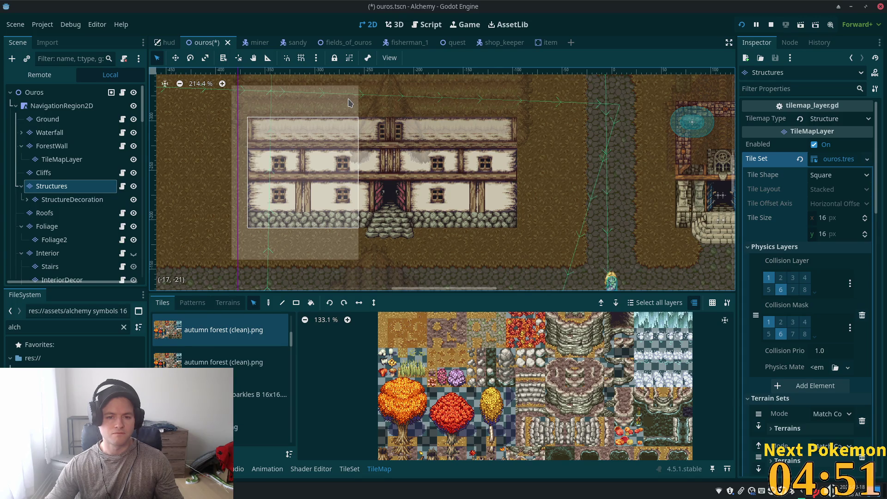
pyautogui.moveTo(349, 102); pyautogui.dragTo(349, 103)
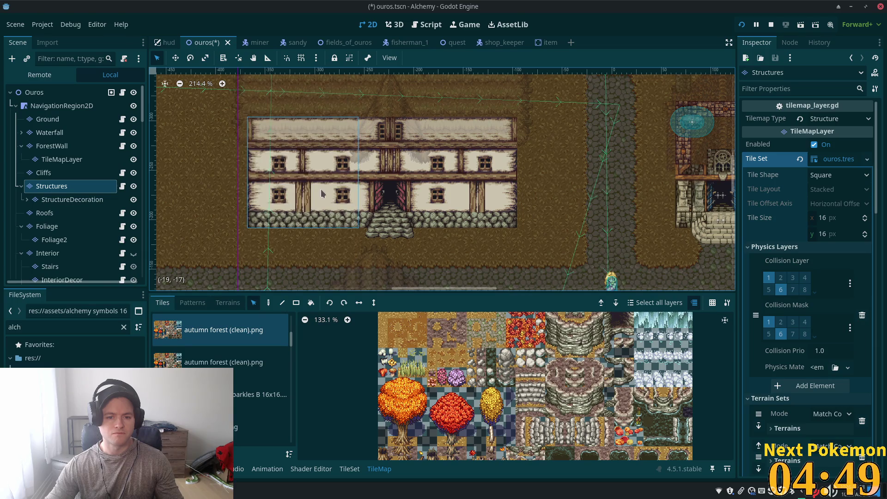
pyautogui.scroll(-5, 259, 400)
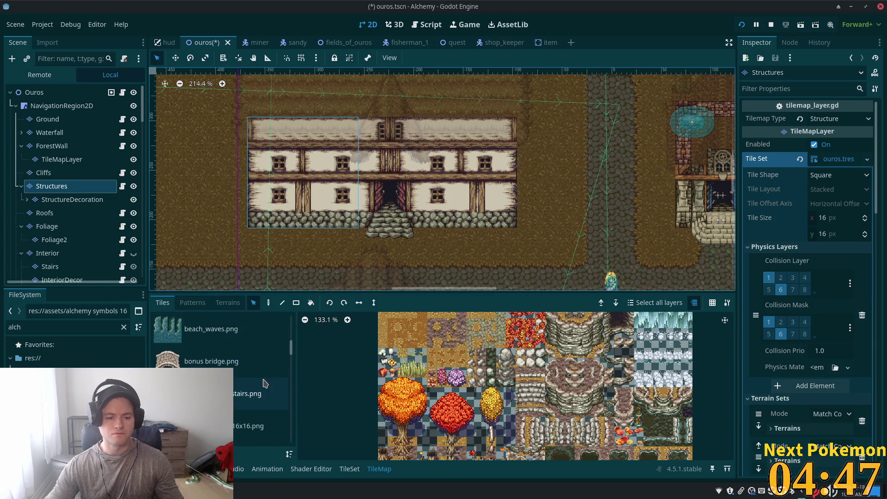
pyautogui.scroll(-5, 257, 399)
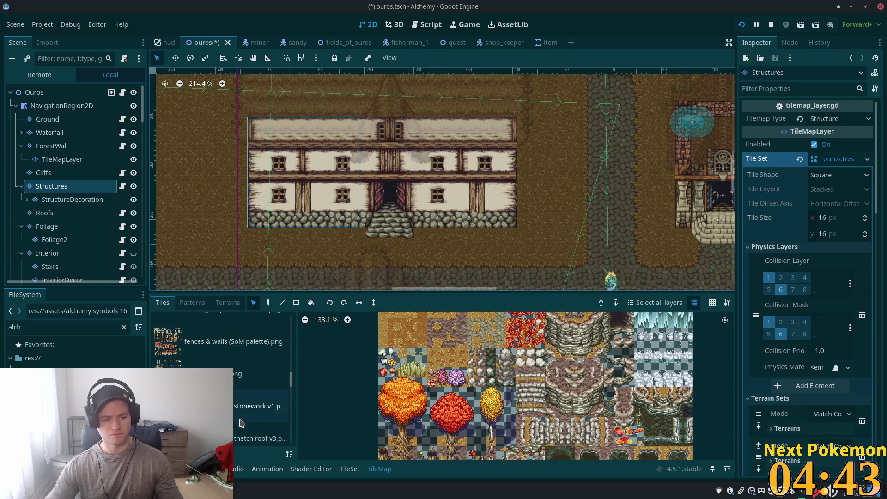
pyautogui.click(259, 452)
pyautogui.scroll(-2, 486, 440)
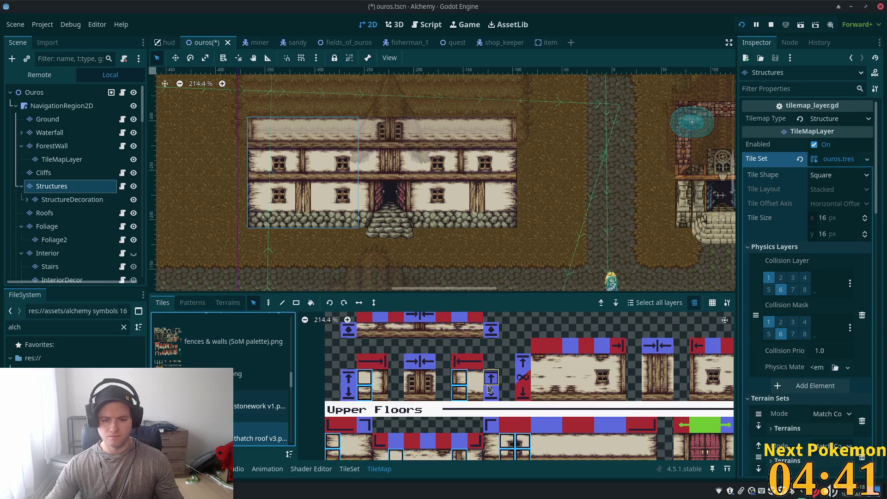
pyautogui.scroll(-2, 475, 334)
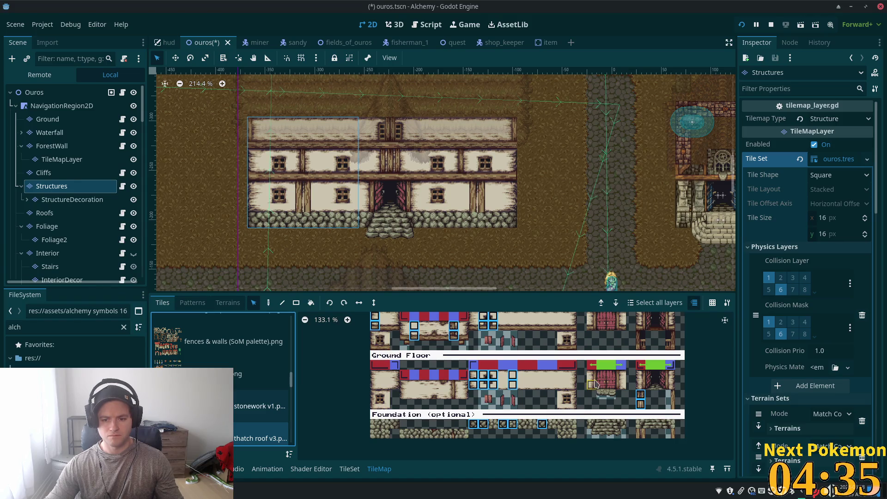
pyautogui.scroll(2, 595, 384)
pyautogui.hscroll(2, 596, 384)
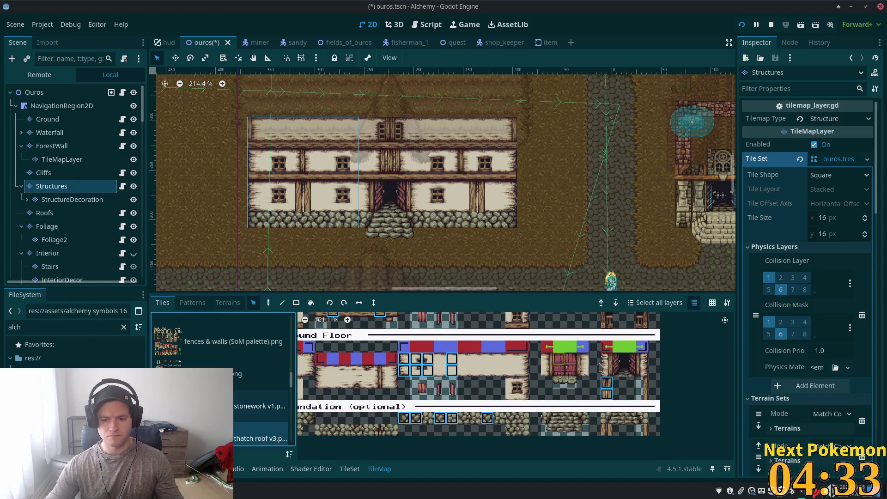
pyautogui.moveTo(607, 360); pyautogui.dragTo(607, 373)
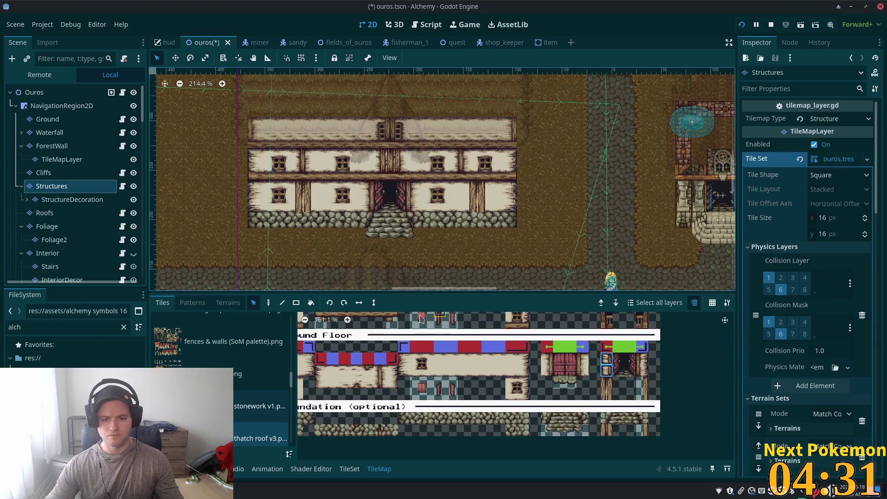
# In paint mode, try other stacked tile pairs from the atlas, including door-row and wall-edge tiles.
pyautogui.click(268, 302)
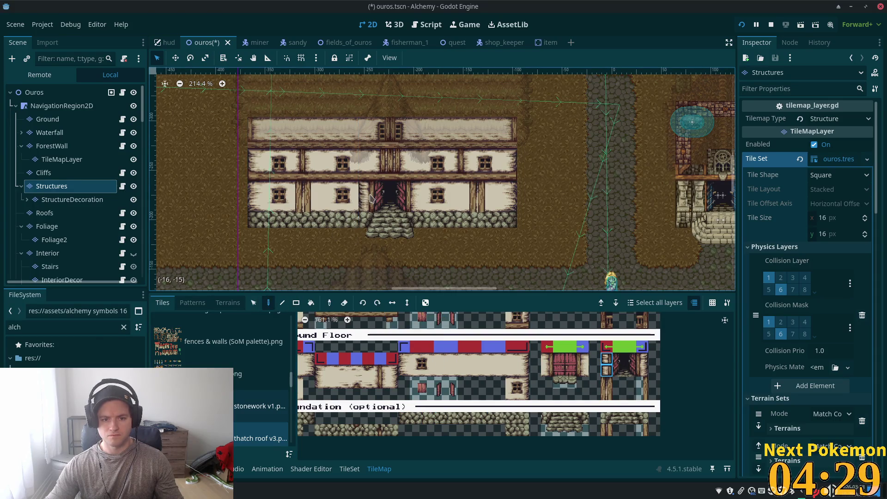
pyautogui.moveTo(645, 363); pyautogui.dragTo(645, 372)
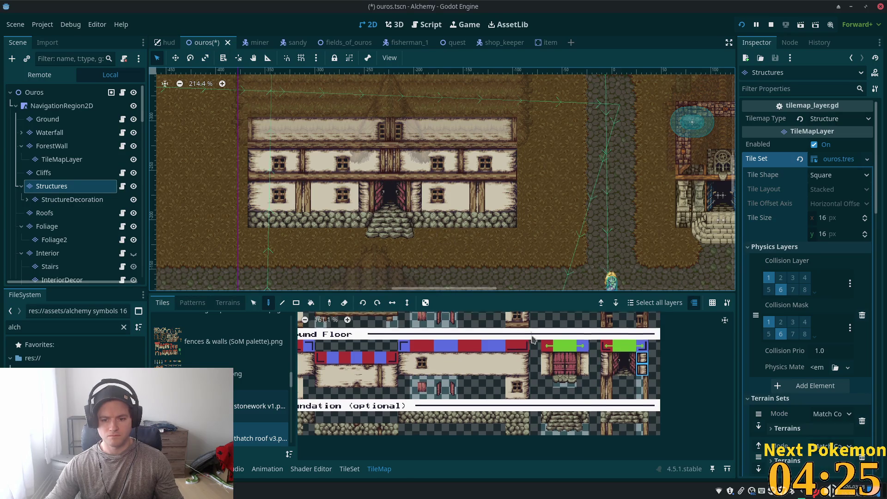
pyautogui.scroll(-3, 522, 449)
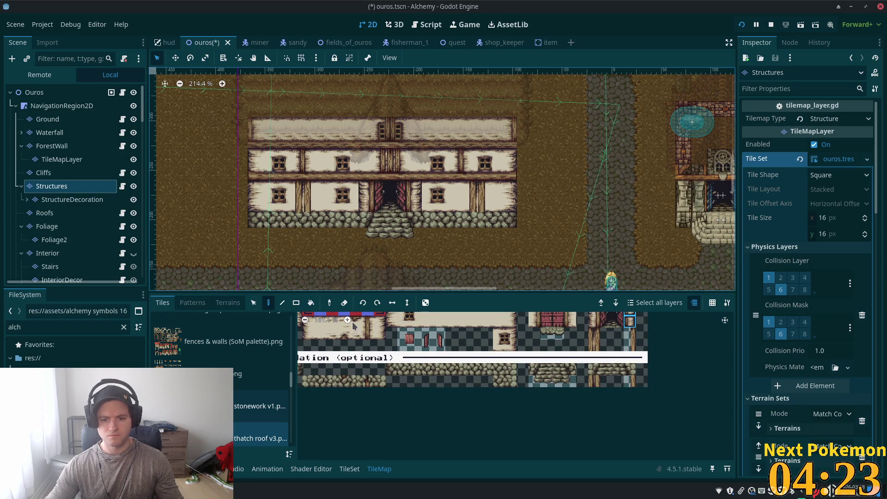
pyautogui.scroll(2, 368, 239)
pyautogui.scroll(5, 514, 424)
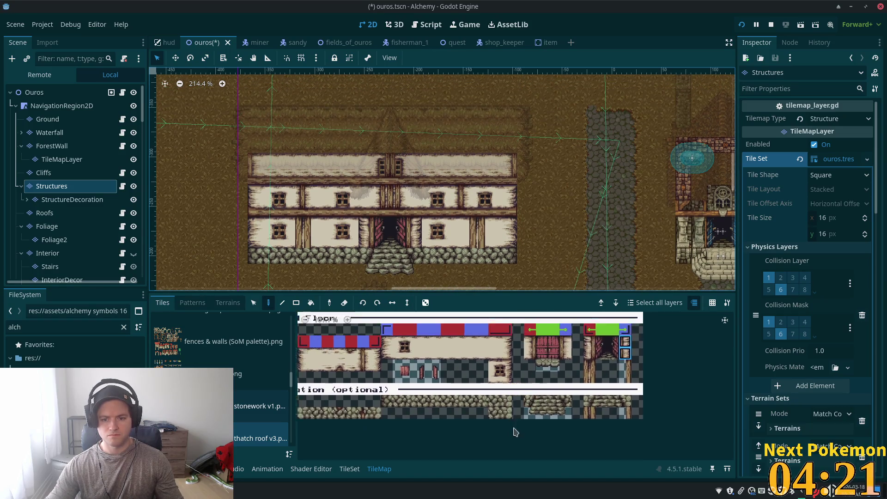
pyautogui.scroll(1, 512, 318)
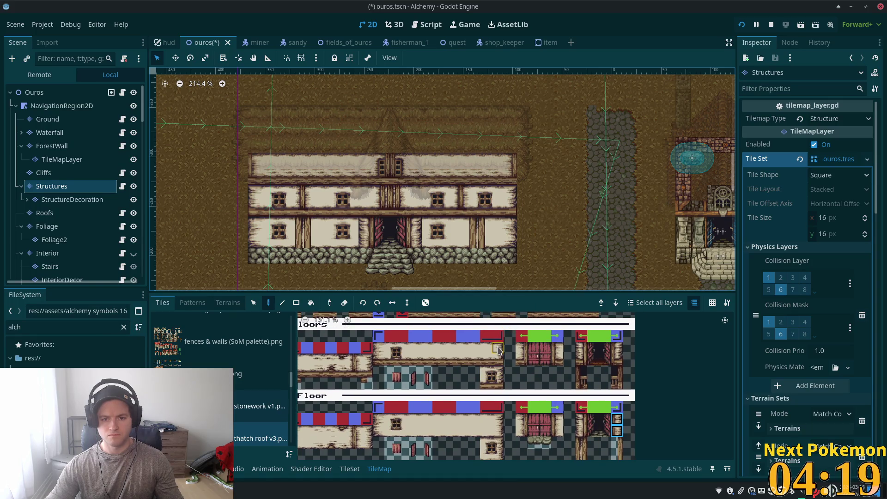
pyautogui.moveTo(499, 350); pyautogui.dragTo(500, 365)
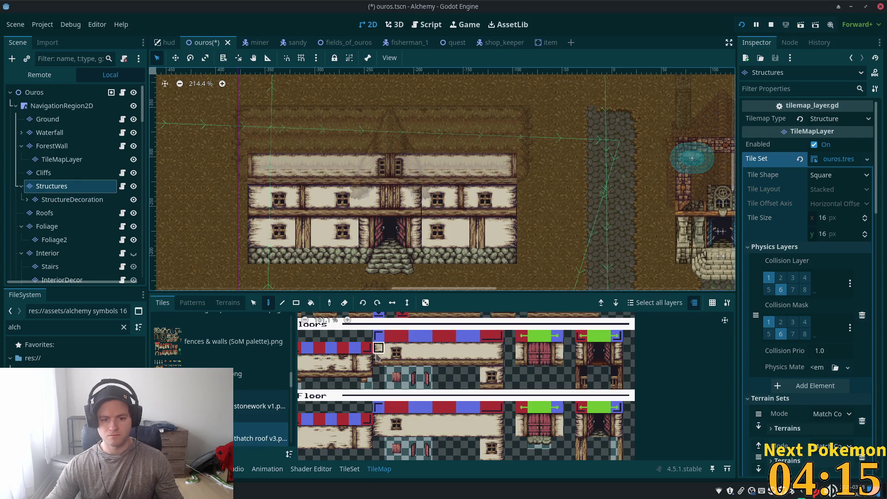
pyautogui.moveTo(376, 352); pyautogui.dragTo(378, 361)
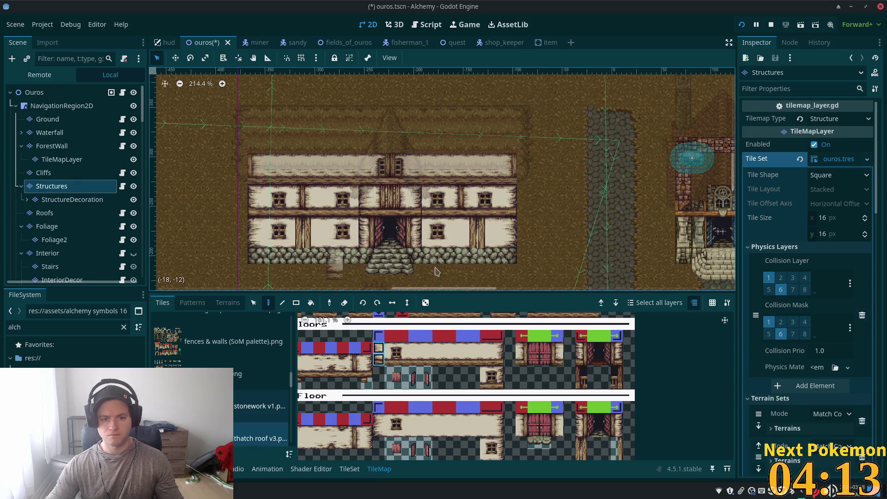
# Raise the house's left and right wall blocks one tile each, then select the Roofs layer.
pyautogui.click(61, 174)
pyautogui.click(52, 185)
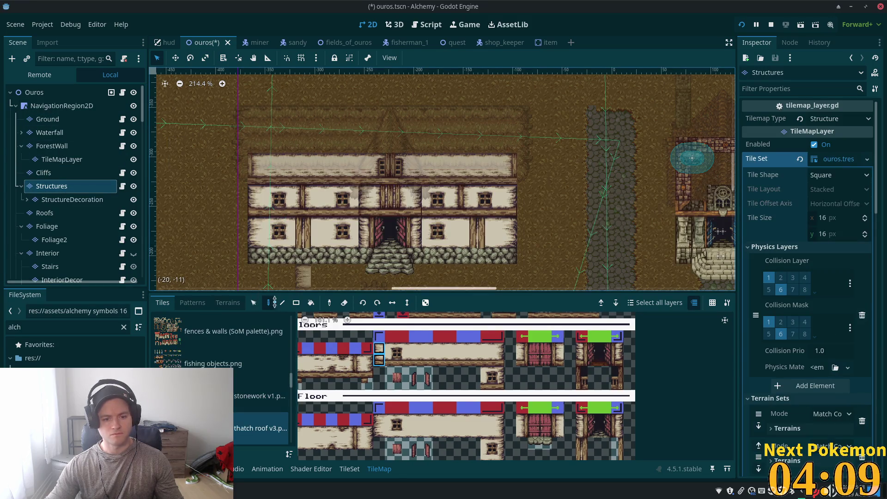
pyautogui.click(253, 303)
pyautogui.moveTo(232, 137)
pyautogui.mouseDown()
pyautogui.moveTo(295, 284)
pyautogui.moveTo(358, 286)
pyautogui.mouseUp()
pyautogui.moveTo(325, 244); pyautogui.dragTo(325, 228)
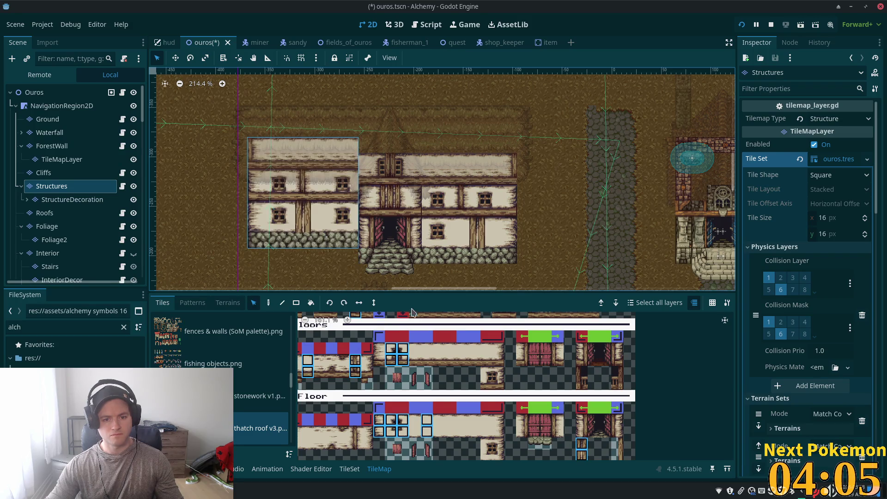
pyautogui.moveTo(548, 275)
pyautogui.mouseDown()
pyautogui.moveTo(437, 183)
pyautogui.moveTo(423, 155)
pyautogui.mouseUp()
pyautogui.moveTo(468, 233); pyautogui.dragTo(469, 217)
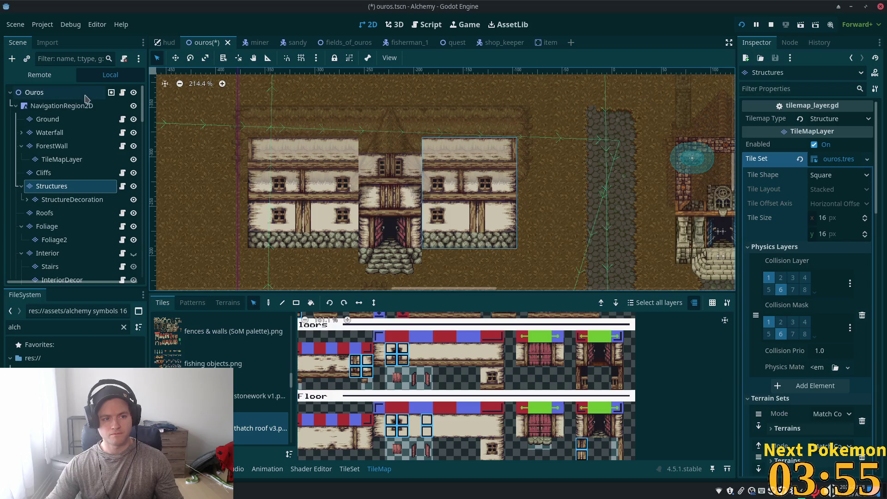
pyautogui.click(62, 93)
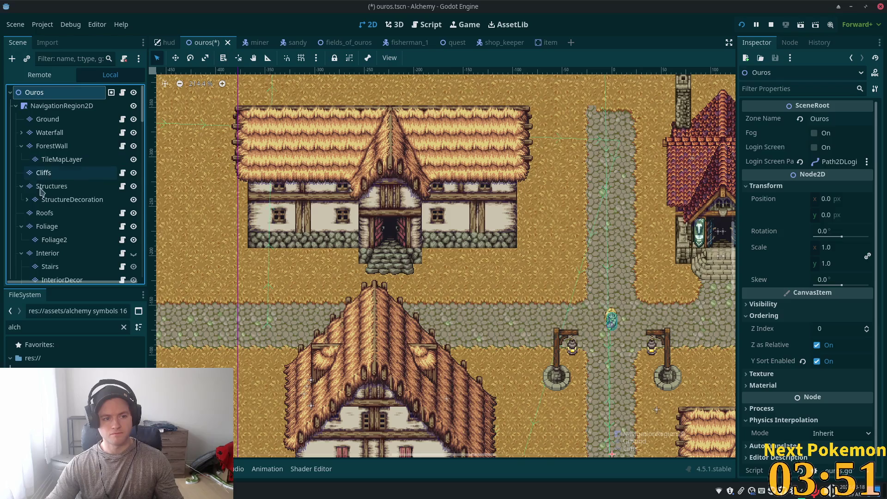
pyautogui.click(50, 216)
# Drag the whole thatched roof down onto the reshaped walls and view the full ouros scene.
pyautogui.moveTo(217, 90); pyautogui.dragTo(550, 217)
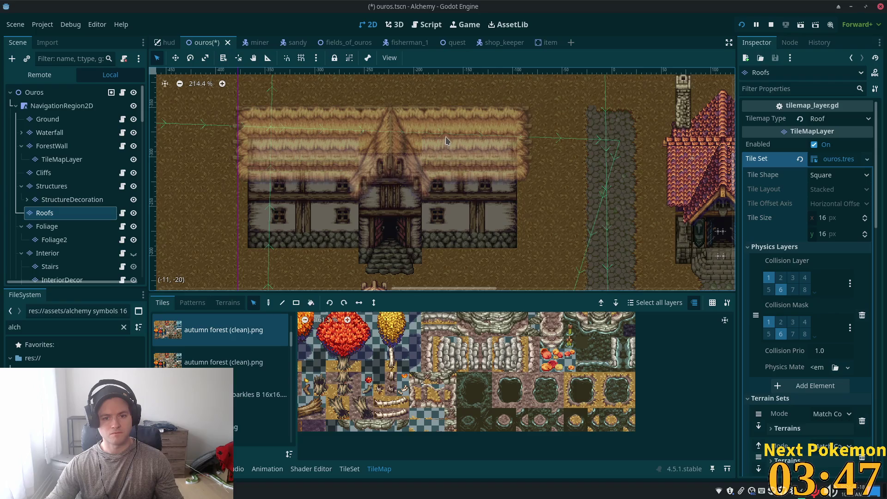
pyautogui.moveTo(446, 140); pyautogui.dragTo(444, 162)
pyautogui.click(34, 92)
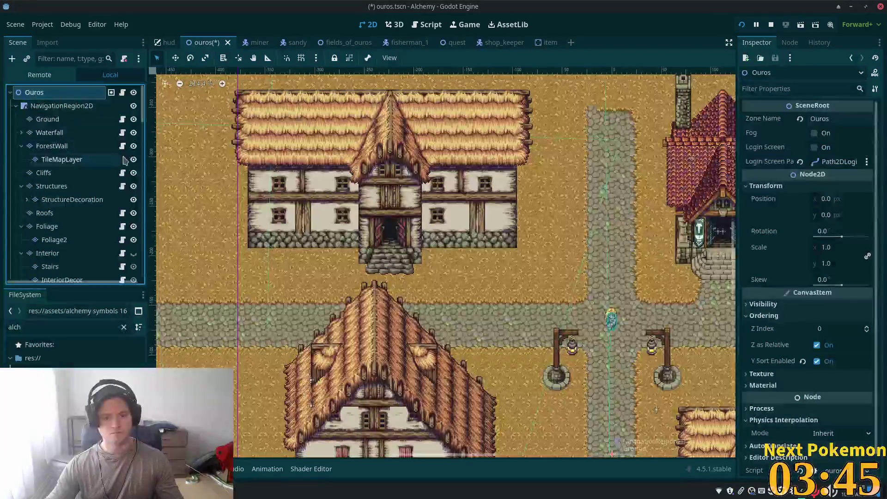
pyautogui.scroll(2, 455, 221)
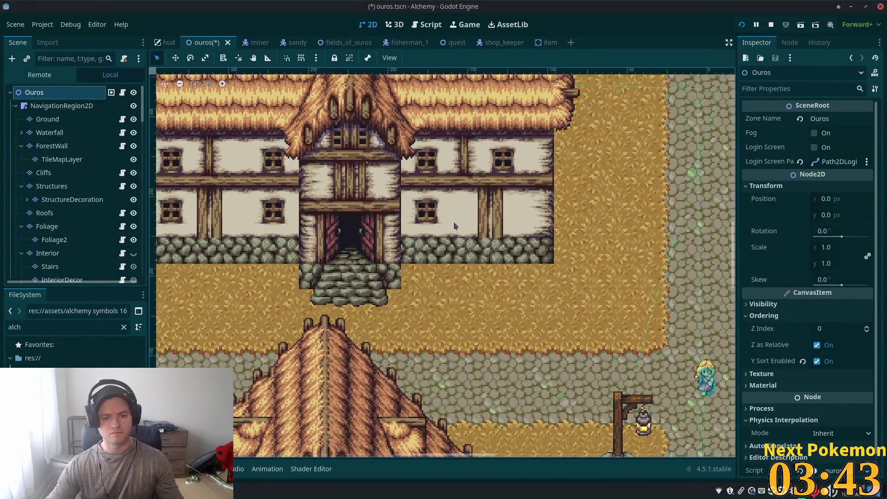